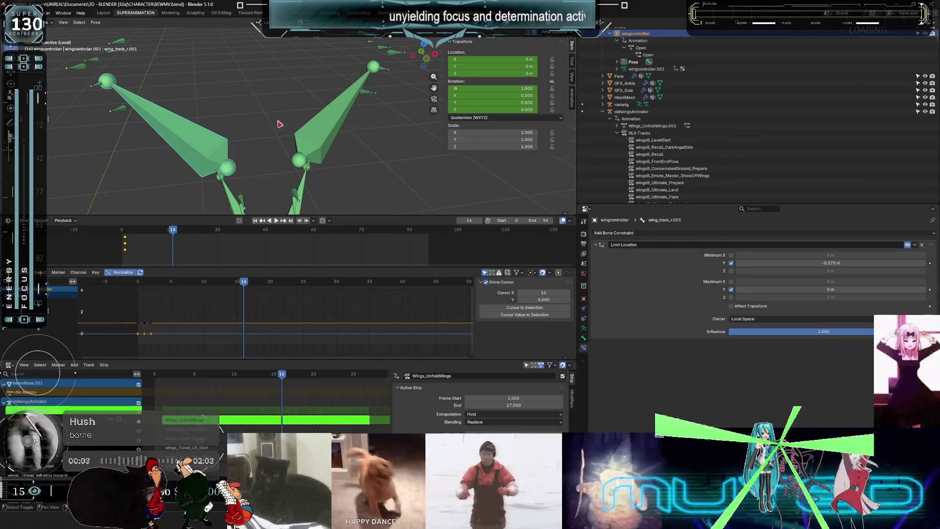
Set the right ext2 bone's Copy Rotation target bone to wing_ext2_r.001.
{"action": "scroll", "coordinate": [279, 124], "scroll_direction": "down", "scroll_amount": 1}
{"action": "scroll", "coordinate": [283, 154], "scroll_direction": "down", "scroll_amount": 5, "text": "shift"}
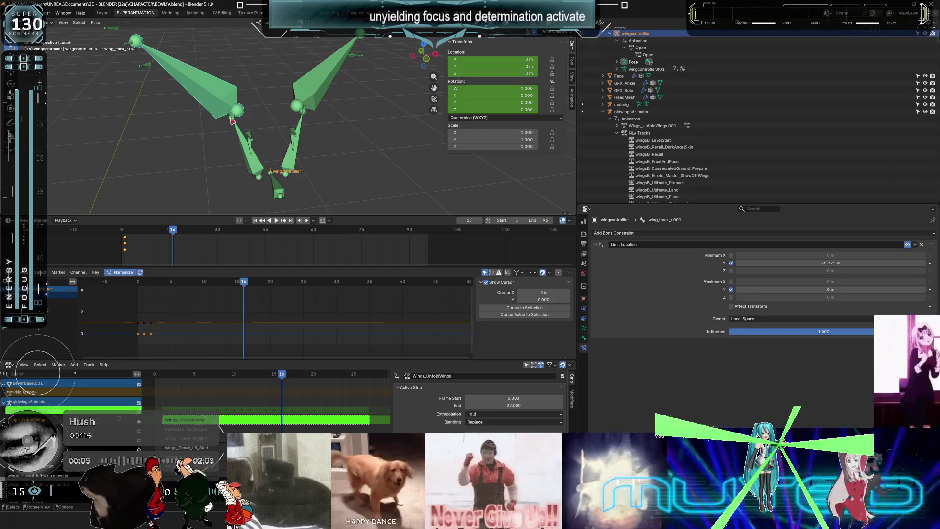
{"action": "left_click", "coordinate": [232, 120]}
{"action": "right_click", "coordinate": [232, 119]}
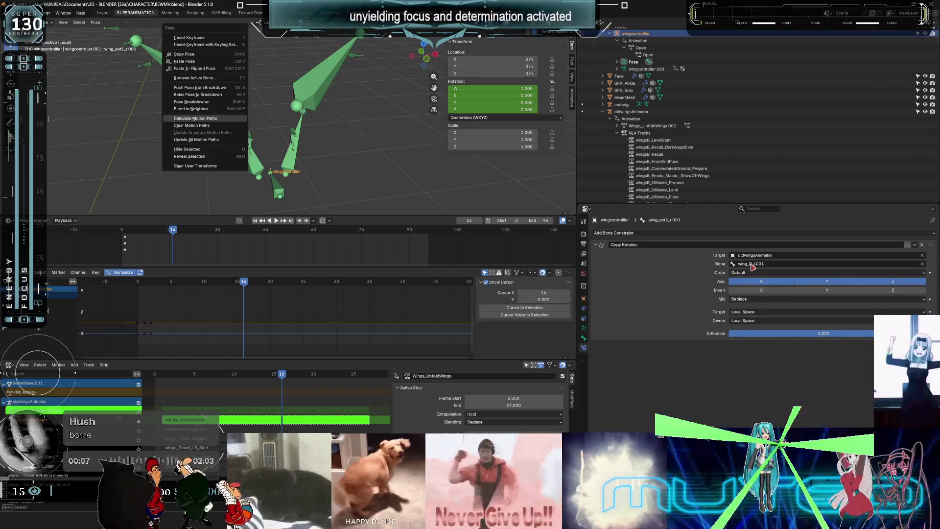
{"action": "left_click", "coordinate": [762, 264]}
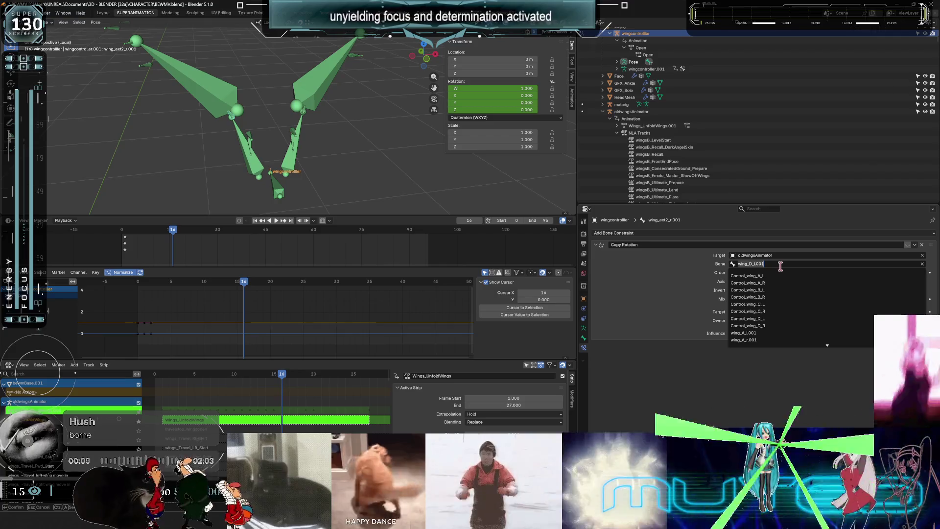
{"action": "type", "text": "ext2"}
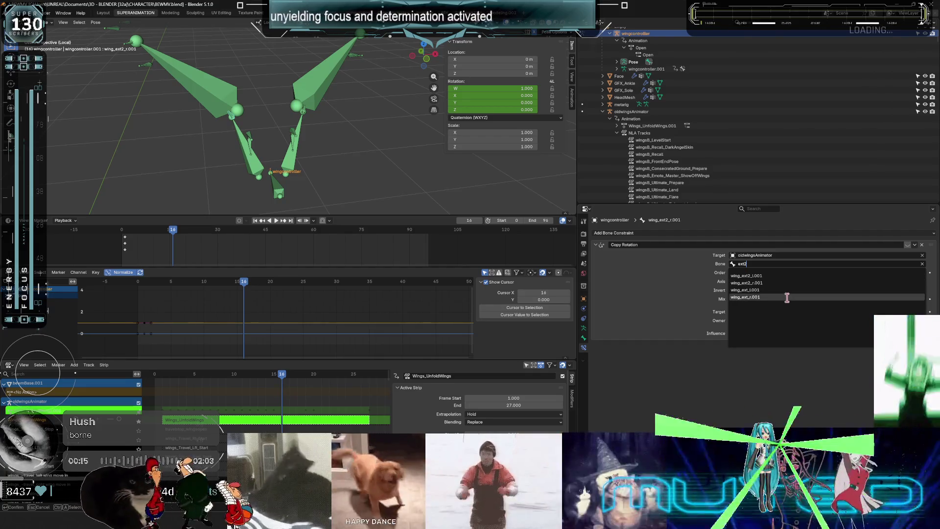
{"action": "left_click", "coordinate": [779, 282]}
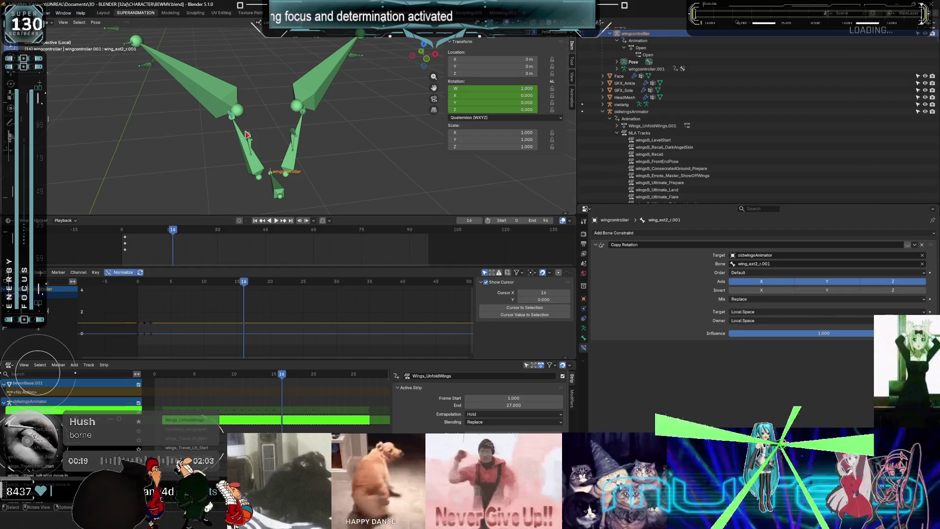
Target wing_ext_r.001 and wing_base_r.001 in the right ext and base bones' Copy Rotation constraints.
{"action": "left_click", "coordinate": [757, 264]}
{"action": "type", "text": "ext"}
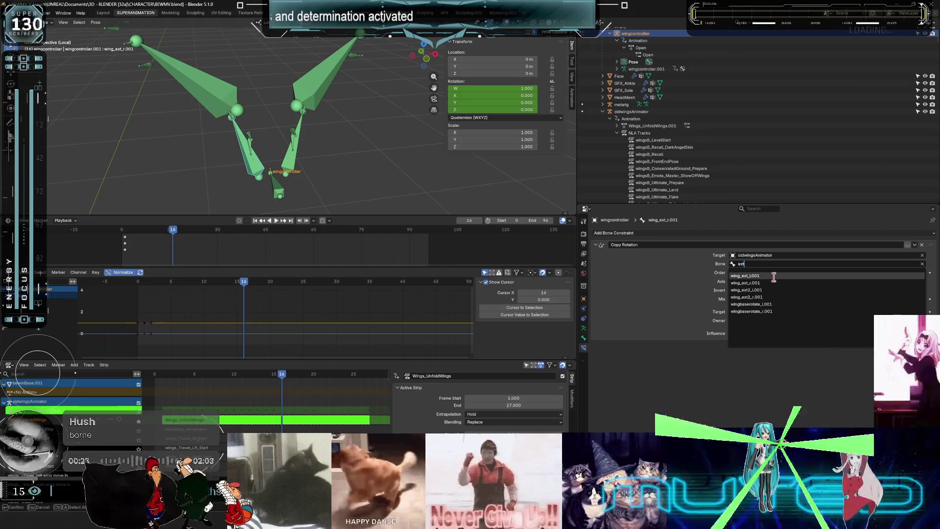
{"action": "left_click", "coordinate": [774, 283]}
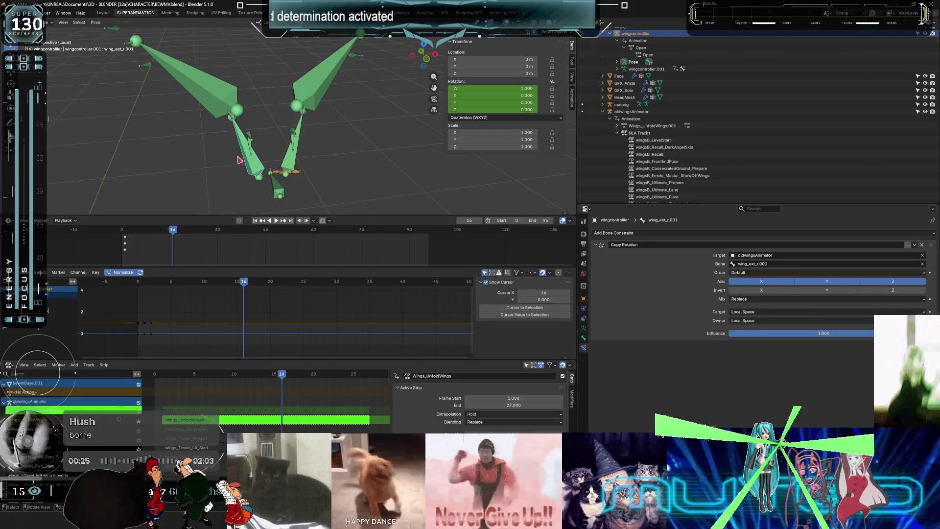
{"action": "left_click", "coordinate": [254, 149]}
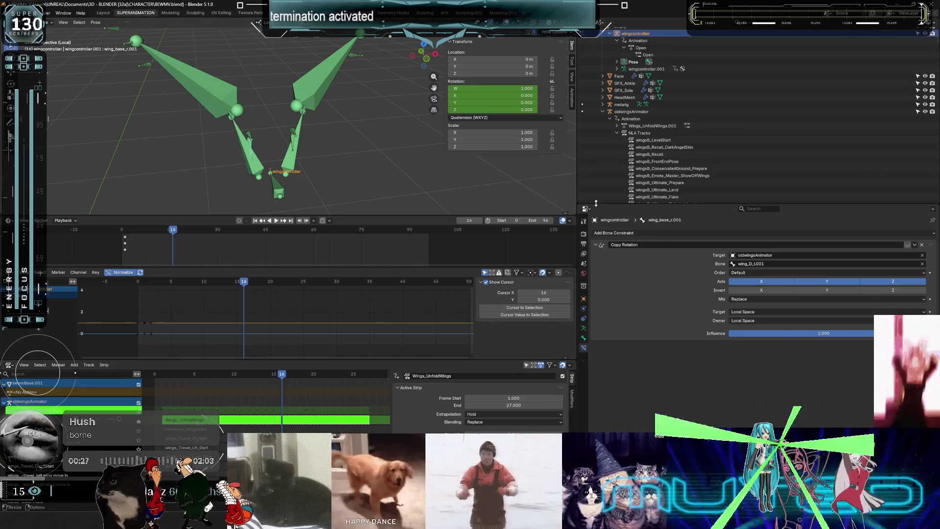
{"action": "left_click", "coordinate": [760, 264]}
{"action": "type", "text": "base"}
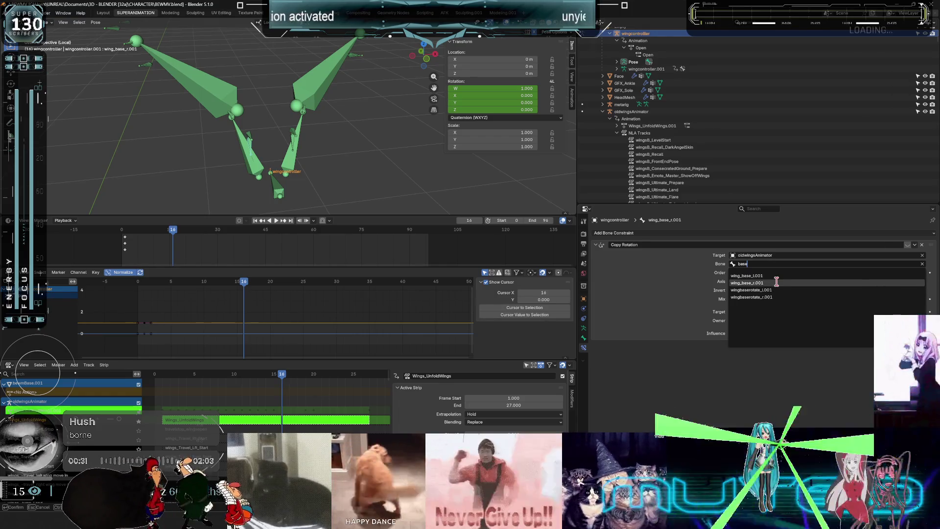
{"action": "left_click", "coordinate": [776, 283]}
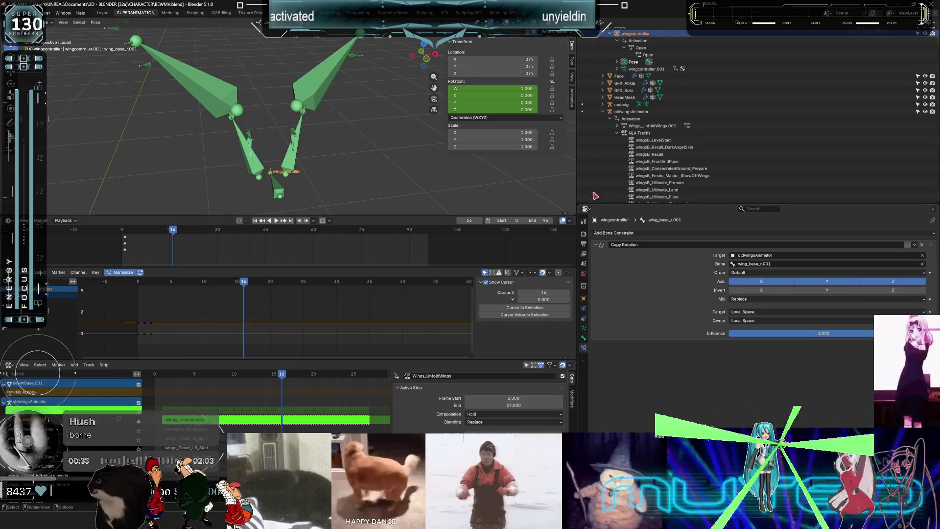
Target wingbaserotate_r.001 for the right baserotate bone, calculate motion paths, and select the left wingbaserotate bone.
{"action": "left_click", "coordinate": [756, 264]}
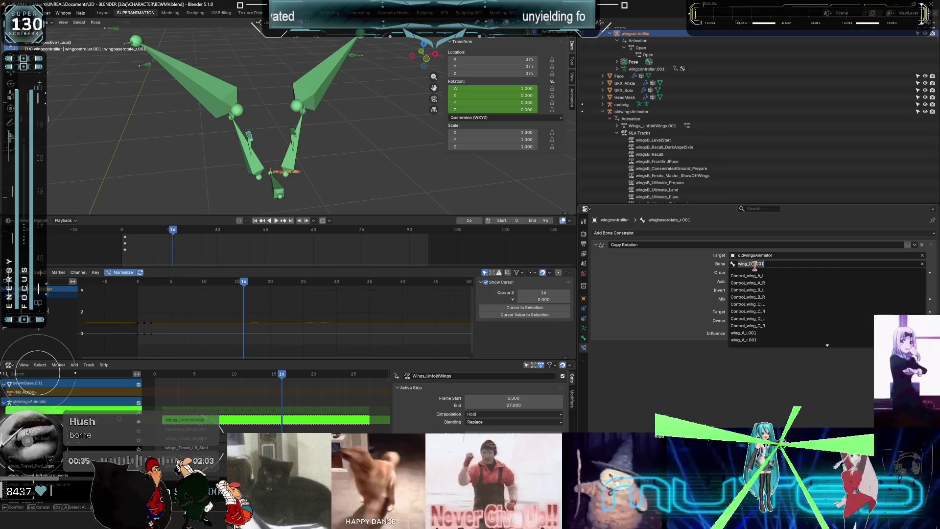
{"action": "type", "text": "base"}
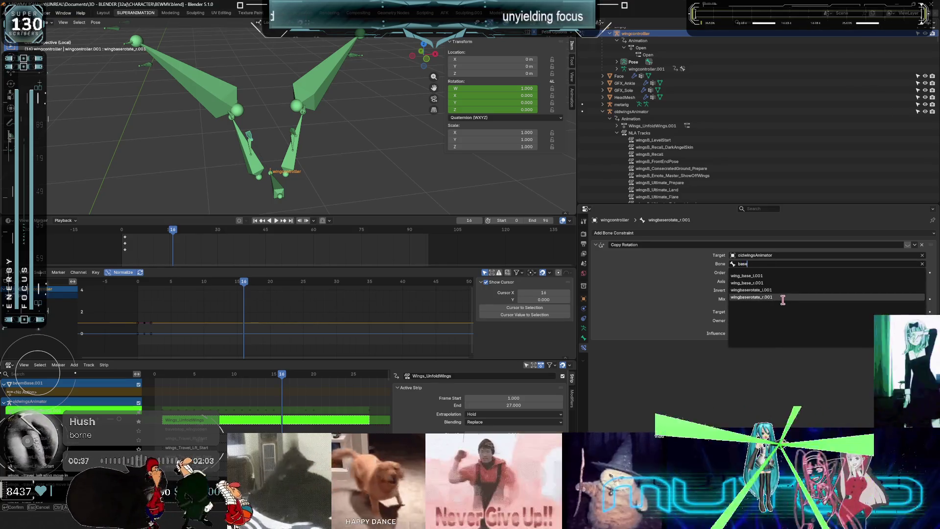
{"action": "left_click", "coordinate": [779, 298]}
{"action": "right_click", "coordinate": [295, 132]}
{"action": "left_click", "coordinate": [294, 133]}
{"action": "left_click", "coordinate": [313, 162]}
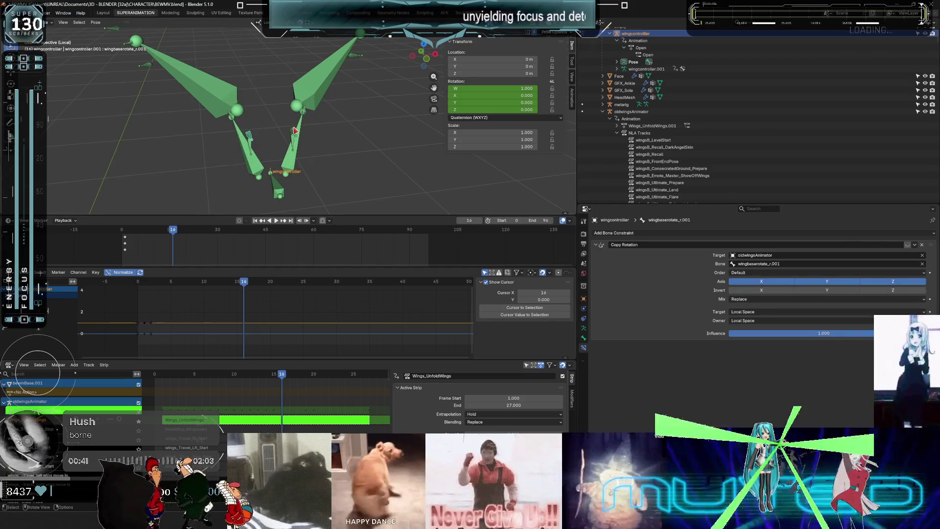
{"action": "key", "text": "ctrl+shift+m"}
{"action": "left_click", "coordinate": [772, 263]}
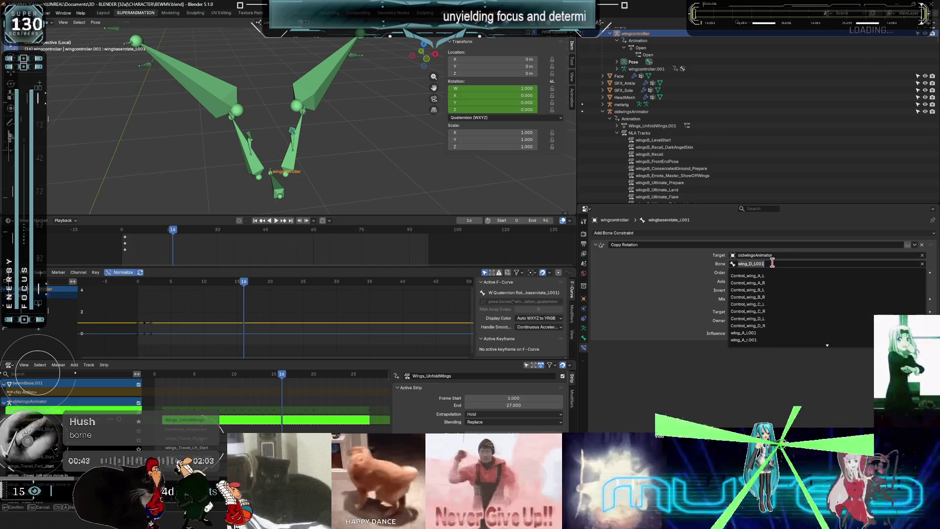
Point the left baserotate and base bones' Copy Rotation at their matching _l.001 bones.
{"action": "type", "text": "base"}
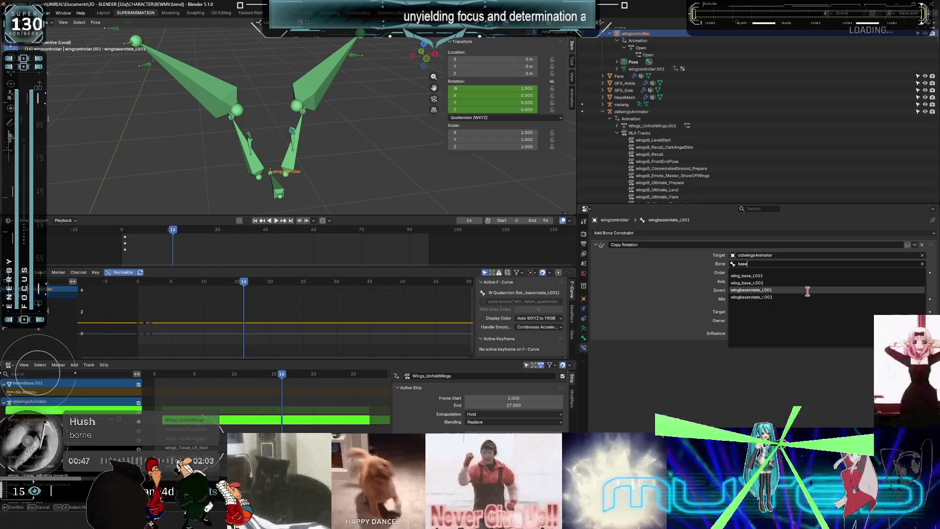
{"action": "left_click", "coordinate": [808, 291]}
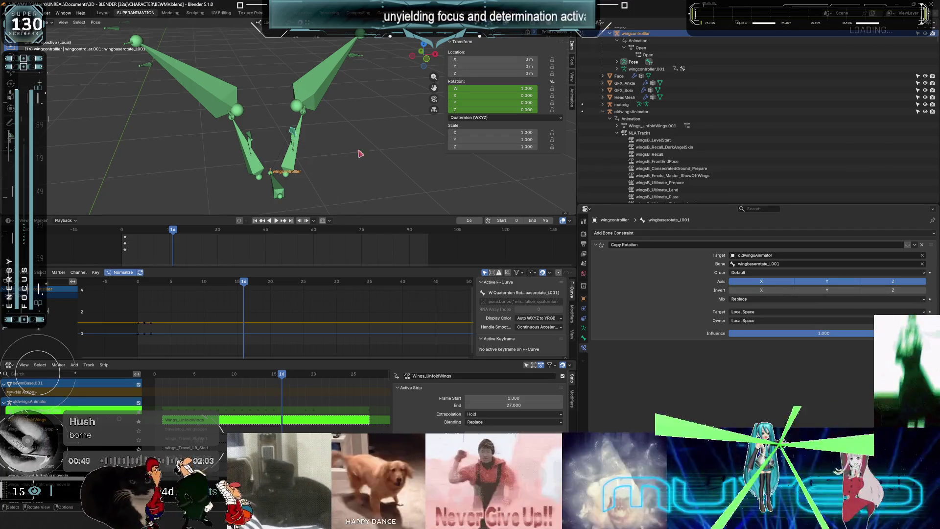
{"action": "left_click", "coordinate": [778, 263]}
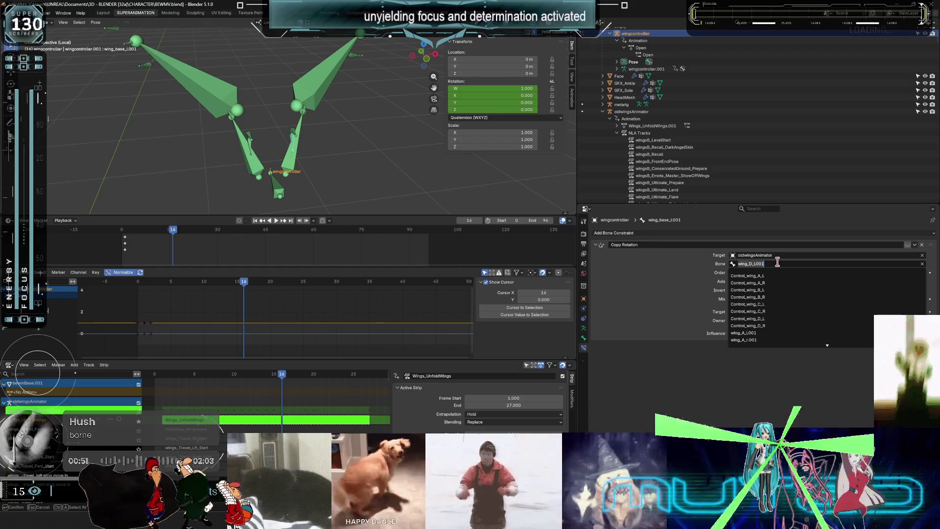
{"action": "type", "text": "base"}
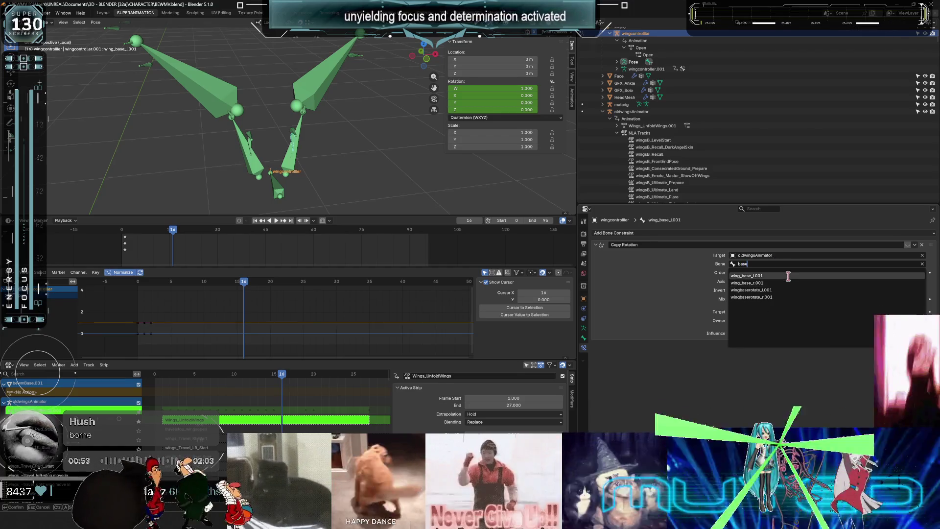
{"action": "left_click", "coordinate": [789, 276]}
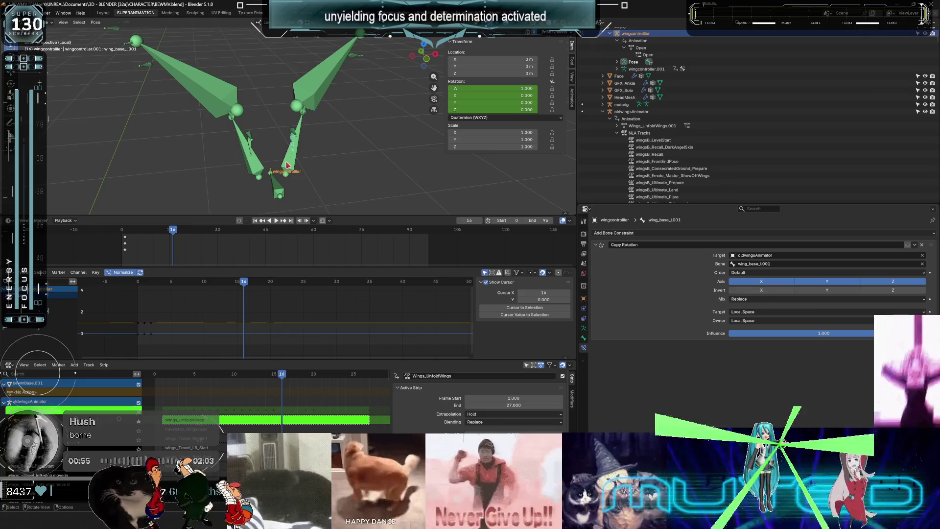
Set the left ext and ext2 bones' targets to wing_ext_l.001 and wing_ext2_l.001.
{"action": "left_click", "coordinate": [780, 263]}
{"action": "type", "text": "ext"}
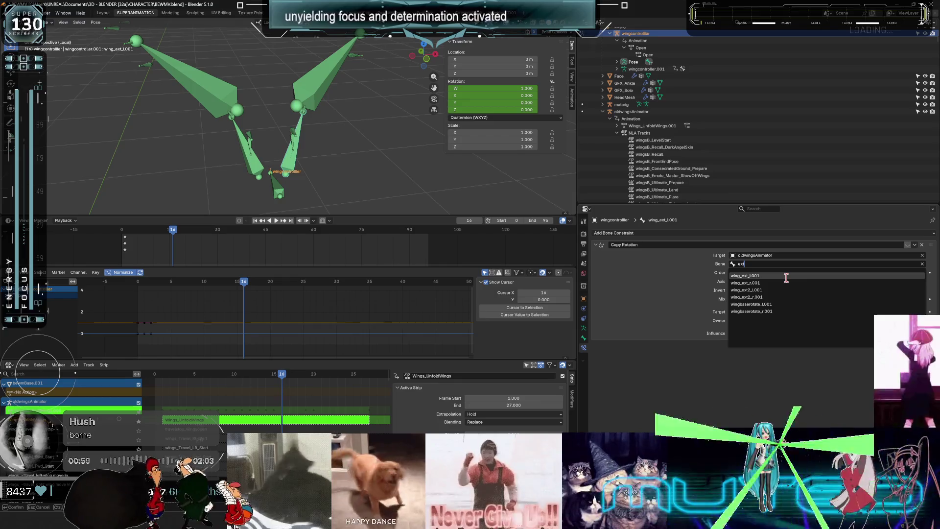
{"action": "left_click", "coordinate": [786, 275]}
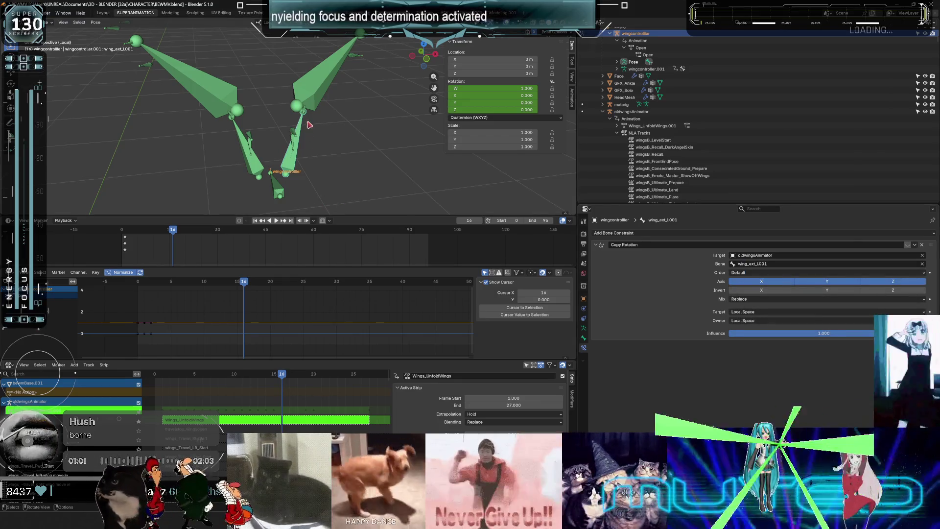
{"action": "scroll", "coordinate": [318, 135], "scroll_direction": "up", "scroll_amount": 5}
{"action": "left_click", "coordinate": [316, 117]}
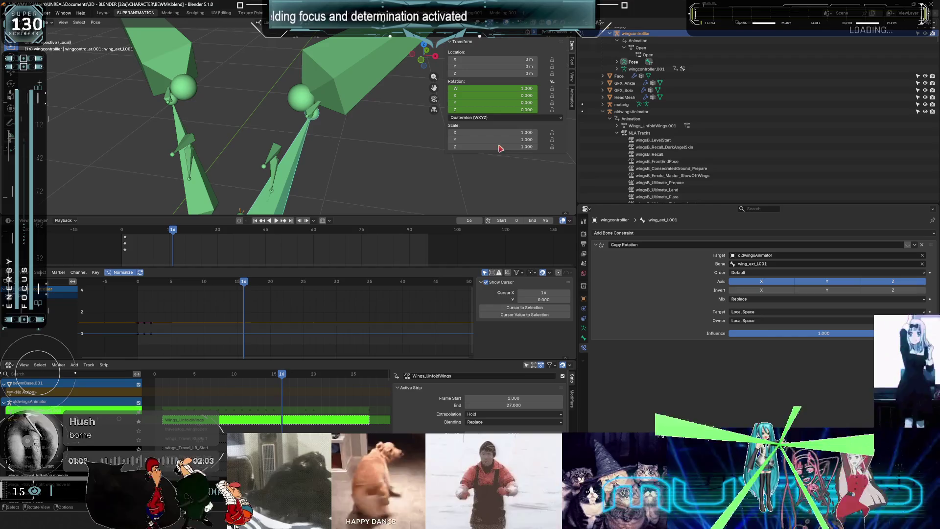
{"action": "left_click", "coordinate": [758, 264]}
{"action": "type", "text": "ext2"}
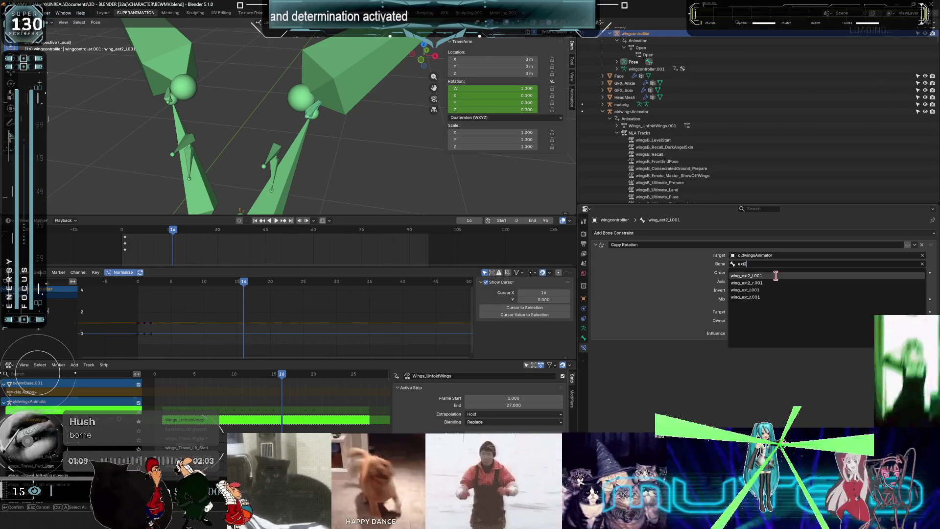
{"action": "left_click", "coordinate": [775, 276]}
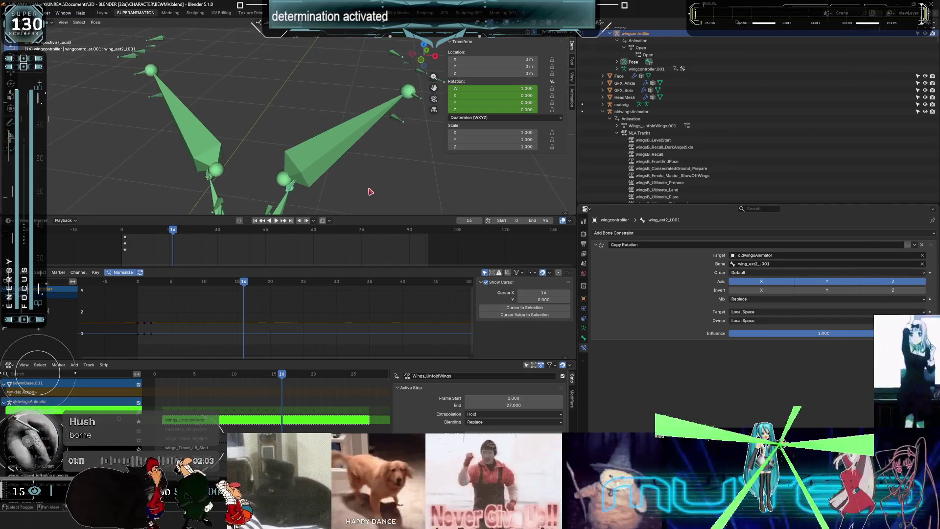
{"action": "scroll", "coordinate": [327, 152], "scroll_direction": "down", "scroll_amount": 6}
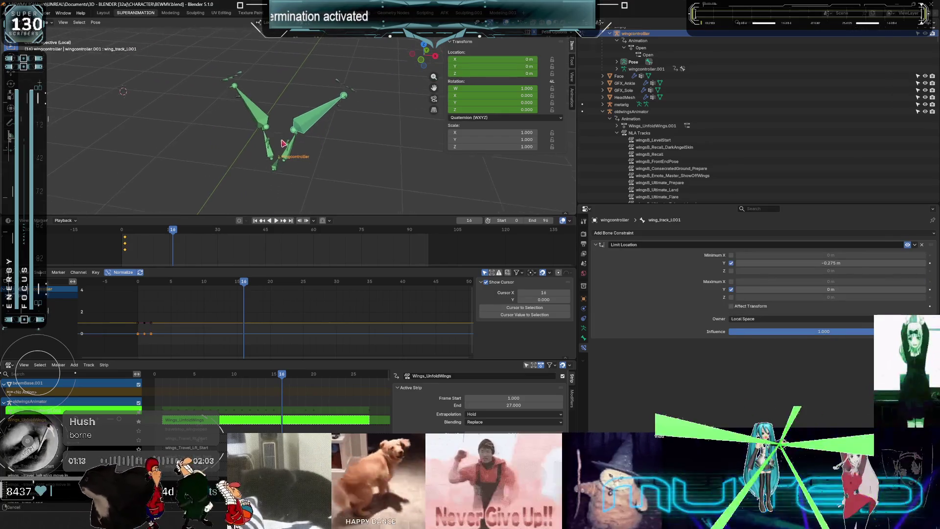
{"action": "key", "text": "ctrl+space"}
Exit local view to show the whole scene, and orbit around the character and wing rig.
{"action": "key", "text": "KP_Divide"}
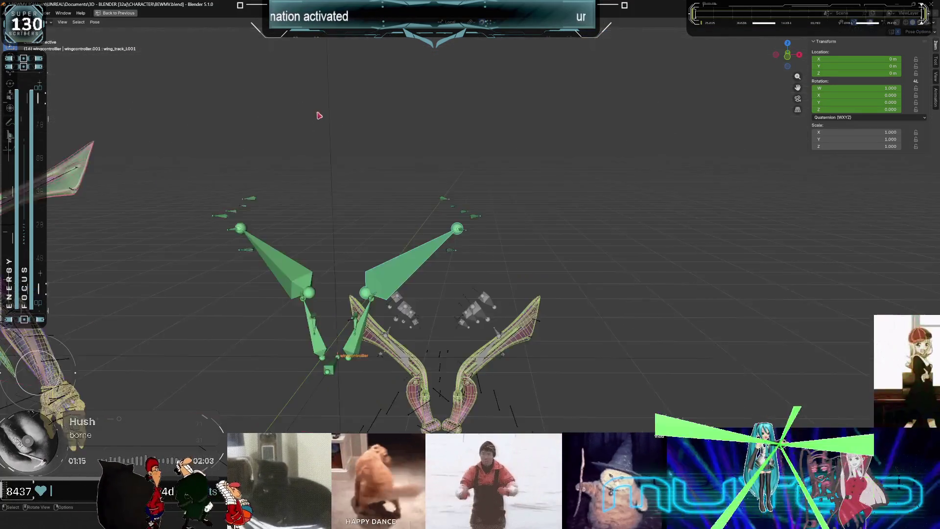
{"action": "mouse_move", "coordinate": [283, 206]}
{"action": "middle_mouse_down"}
{"action": "mouse_move", "coordinate": [354, 214]}
{"action": "mouse_move", "coordinate": [174, 201]}
{"action": "mouse_move", "coordinate": [373, 211]}
{"action": "middle_mouse_up"}
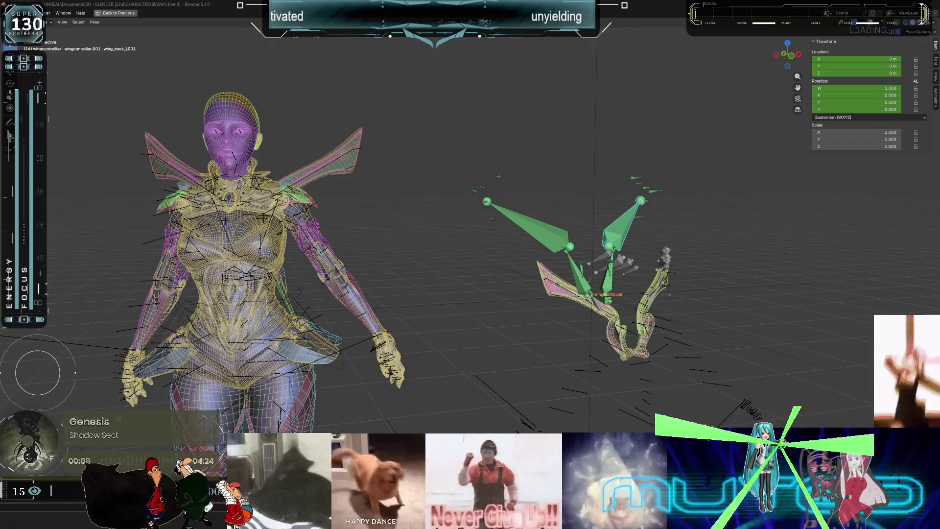
{"action": "right_click", "coordinate": [400, 281]}
{"action": "mouse_move", "coordinate": [406, 242]}
{"action": "middle_mouse_down"}
{"action": "mouse_move", "coordinate": [426, 236]}
{"action": "mouse_move", "coordinate": [392, 257]}
{"action": "mouse_move", "coordinate": [404, 242]}
{"action": "middle_mouse_up"}
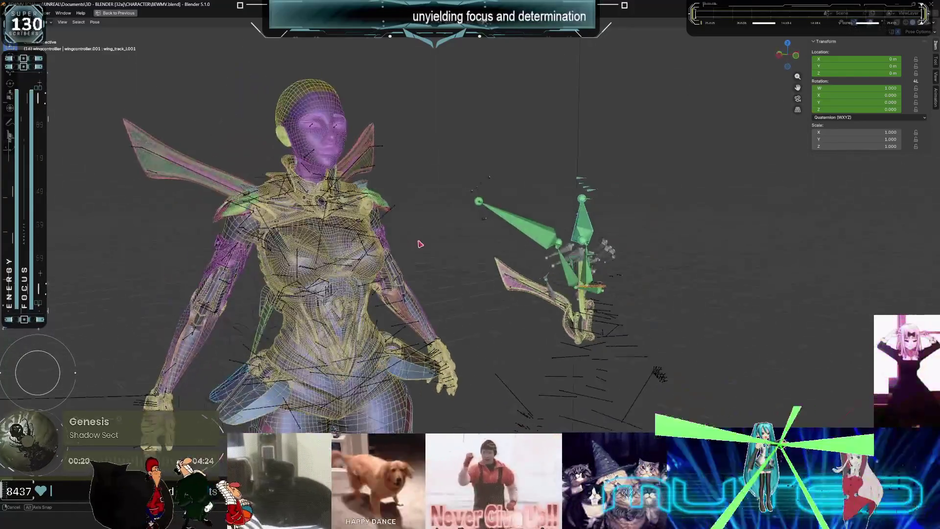
{"action": "middle_click_drag", "start_coordinate": [395, 247], "coordinate": [404, 241]}
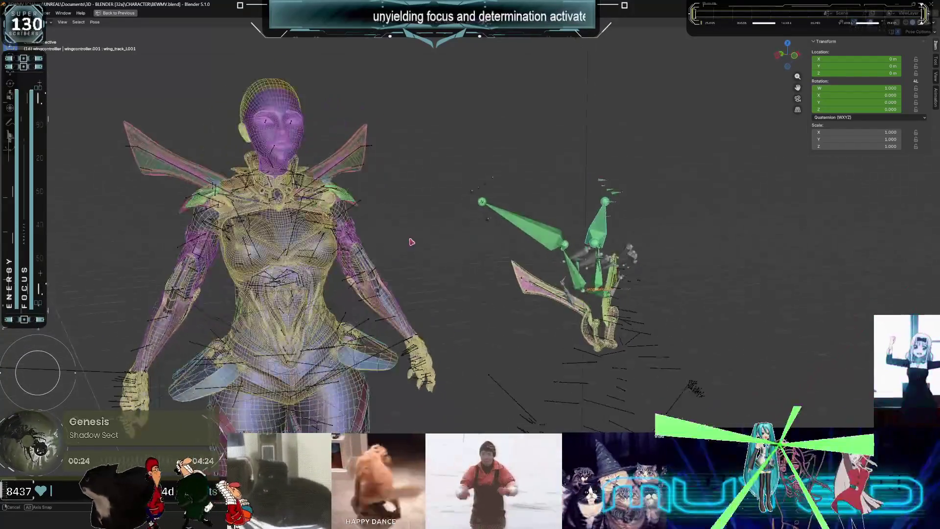
{"action": "mouse_move", "coordinate": [404, 244]}
{"action": "middle_mouse_down"}
{"action": "mouse_move", "coordinate": [420, 239]}
{"action": "mouse_move", "coordinate": [396, 249]}
{"action": "mouse_move", "coordinate": [622, 239]}
{"action": "mouse_move", "coordinate": [736, 252]}
{"action": "mouse_move", "coordinate": [780, 239]}
{"action": "mouse_move", "coordinate": [237, 246]}
{"action": "mouse_move", "coordinate": [633, 251]}
{"action": "mouse_move", "coordinate": [712, 196]}
{"action": "middle_mouse_up"}
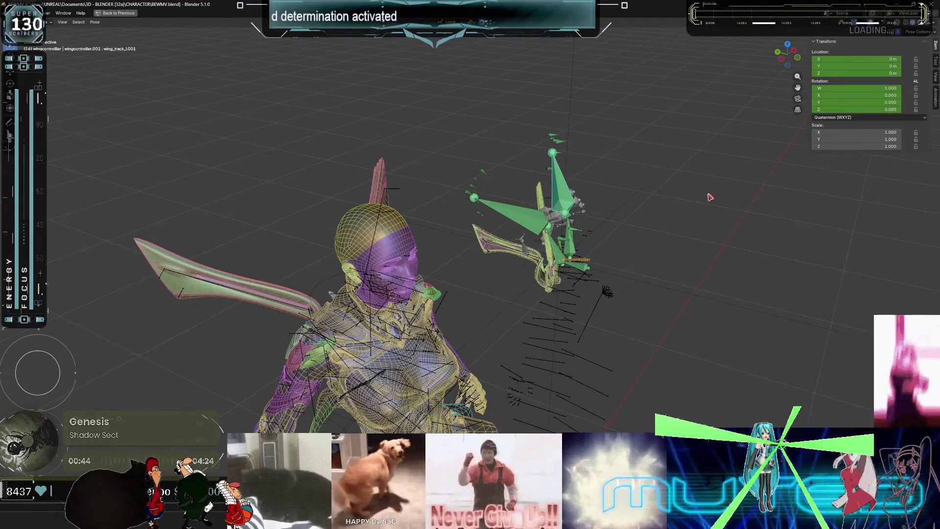
{"action": "key", "text": "KP_1"}
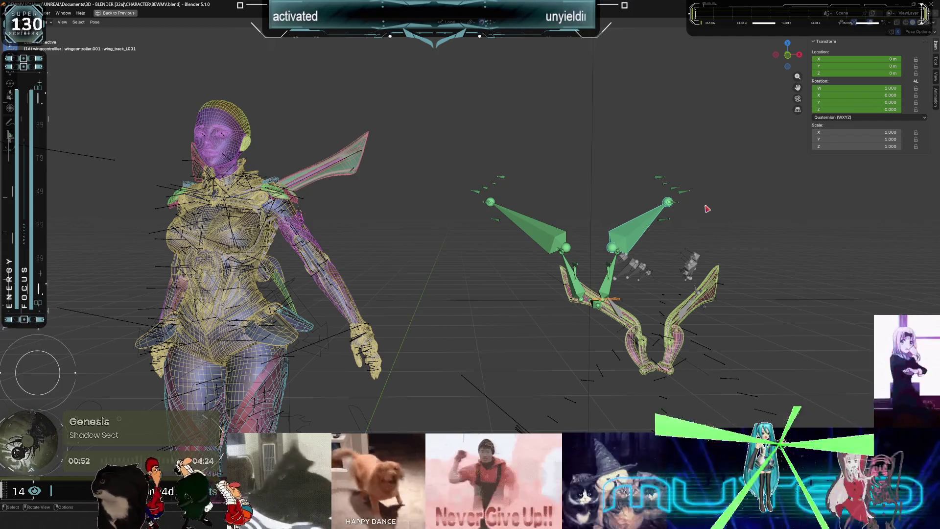
{"action": "mouse_move", "coordinate": [619, 178]}
{"action": "middle_mouse_down"}
{"action": "mouse_move", "coordinate": [523, 64]}
{"action": "mouse_move", "coordinate": [503, 55]}
{"action": "mouse_move", "coordinate": [513, 41]}
{"action": "mouse_move", "coordinate": [497, 57]}
{"action": "mouse_move", "coordinate": [525, 34]}
{"action": "middle_mouse_up"}
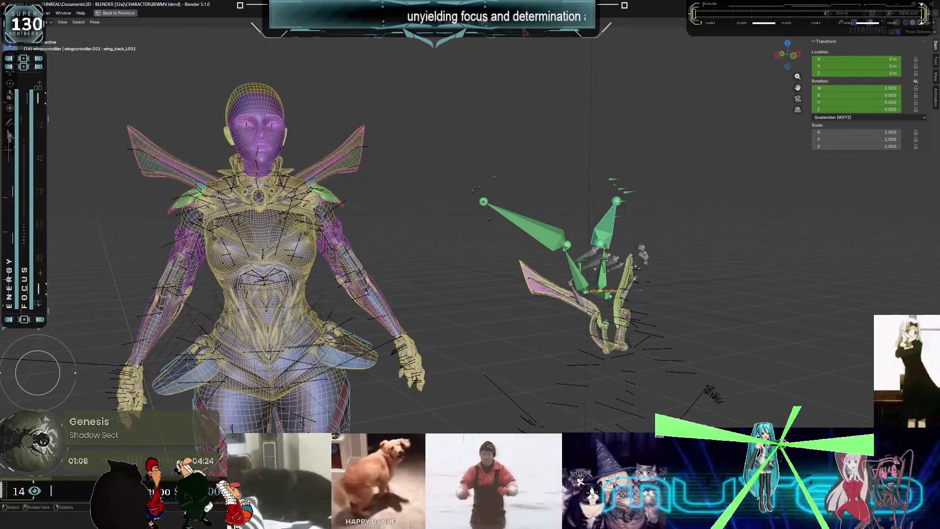
{"action": "mouse_move", "coordinate": [501, 122]}
{"action": "middle_mouse_down"}
{"action": "mouse_move", "coordinate": [558, 131]}
{"action": "mouse_move", "coordinate": [534, 119]}
{"action": "mouse_move", "coordinate": [509, 124]}
{"action": "mouse_move", "coordinate": [552, 120]}
{"action": "mouse_move", "coordinate": [512, 124]}
{"action": "mouse_move", "coordinate": [550, 120]}
{"action": "mouse_move", "coordinate": [524, 116]}
{"action": "mouse_move", "coordinate": [508, 127]}
{"action": "mouse_move", "coordinate": [518, 117]}
{"action": "mouse_move", "coordinate": [538, 125]}
{"action": "mouse_move", "coordinate": [514, 117]}
{"action": "mouse_move", "coordinate": [543, 120]}
{"action": "mouse_move", "coordinate": [512, 117]}
{"action": "mouse_move", "coordinate": [820, 280]}
{"action": "mouse_move", "coordinate": [811, 118]}
{"action": "mouse_move", "coordinate": [824, 134]}
{"action": "mouse_move", "coordinate": [830, 124]}
{"action": "mouse_move", "coordinate": [809, 109]}
{"action": "middle_mouse_up"}
{"action": "mouse_move", "coordinate": [799, 121]}
{"action": "middle_mouse_down"}
{"action": "mouse_move", "coordinate": [811, 107]}
{"action": "mouse_move", "coordinate": [83, 116]}
{"action": "mouse_move", "coordinate": [171, 96]}
{"action": "middle_mouse_up"}
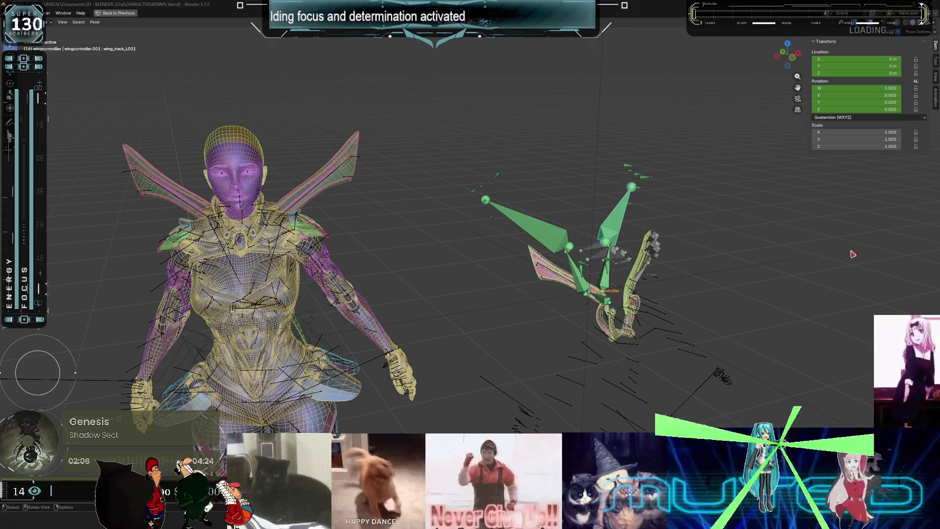
Look at the wing rig from an orthographic back view, then bring back the full workspace layout.
{"action": "mouse_move", "coordinate": [493, 266]}
{"action": "middle_mouse_down"}
{"action": "mouse_move", "coordinate": [290, 250]}
{"action": "mouse_move", "coordinate": [316, 248]}
{"action": "middle_mouse_up"}
{"action": "right_click", "coordinate": [317, 248]}
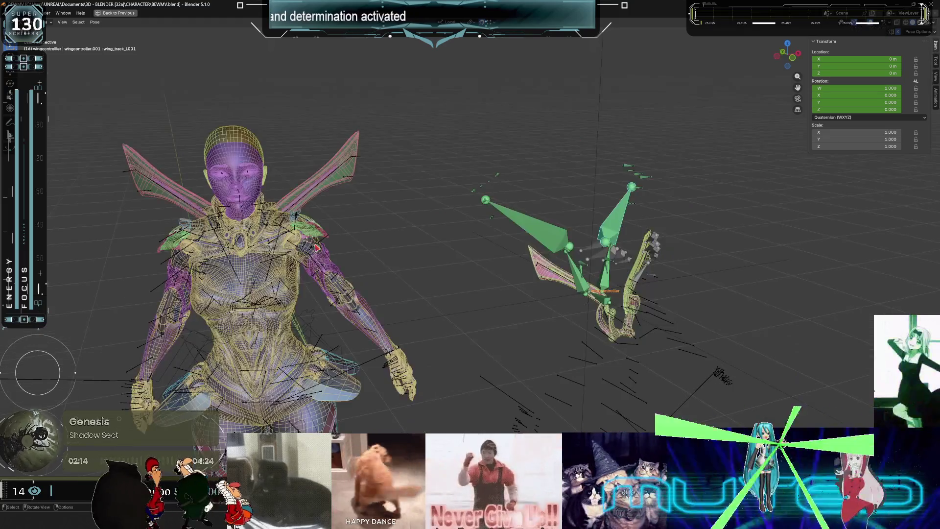
{"action": "middle_click_drag", "start_coordinate": [488, 258], "coordinate": [490, 250]}
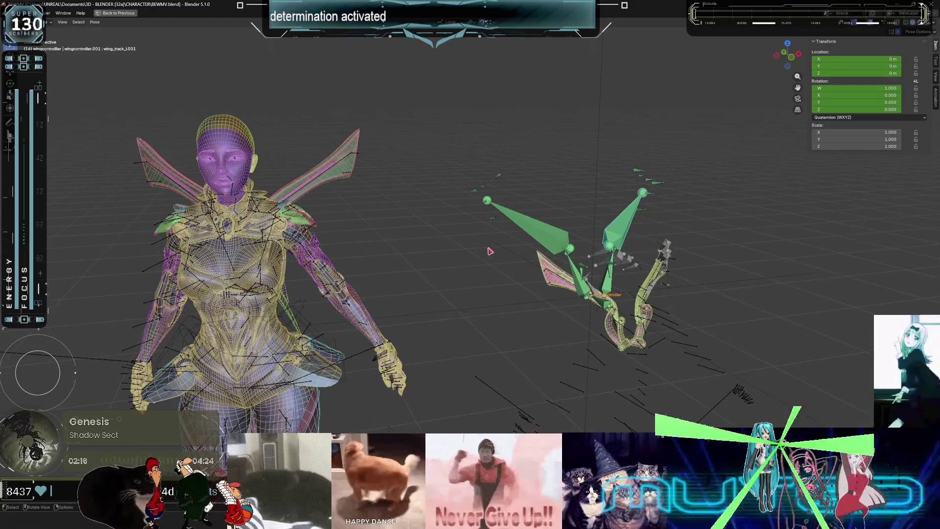
{"action": "key", "text": "ctrl+KP_1"}
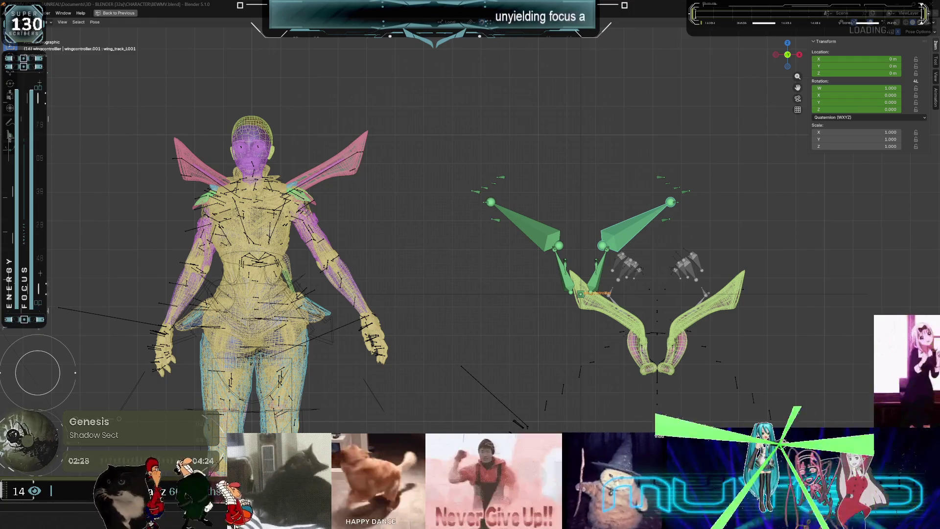
{"action": "key", "text": "ctrl+space"}
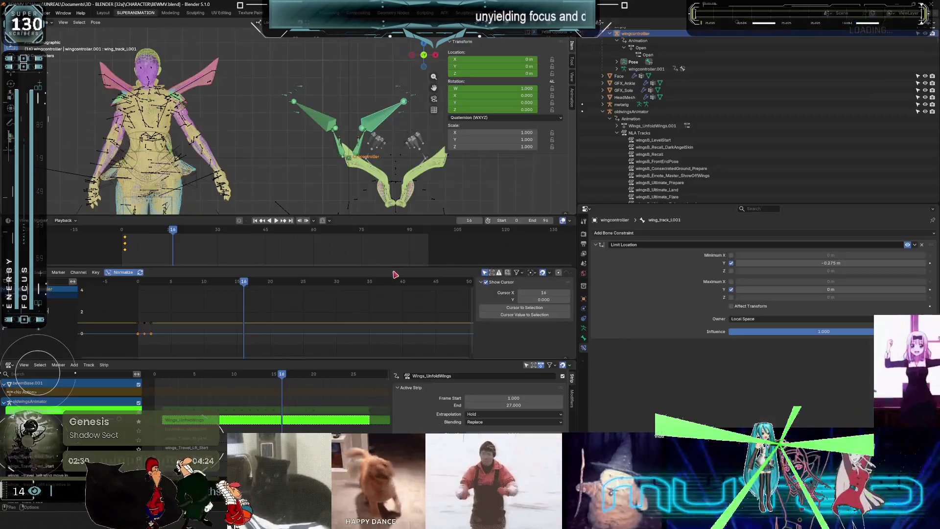
Scrub to frames 11 and 24 to preview the wings, then switch to Object Mode.
{"action": "scroll", "coordinate": [227, 122], "scroll_direction": "up", "scroll_amount": 4}
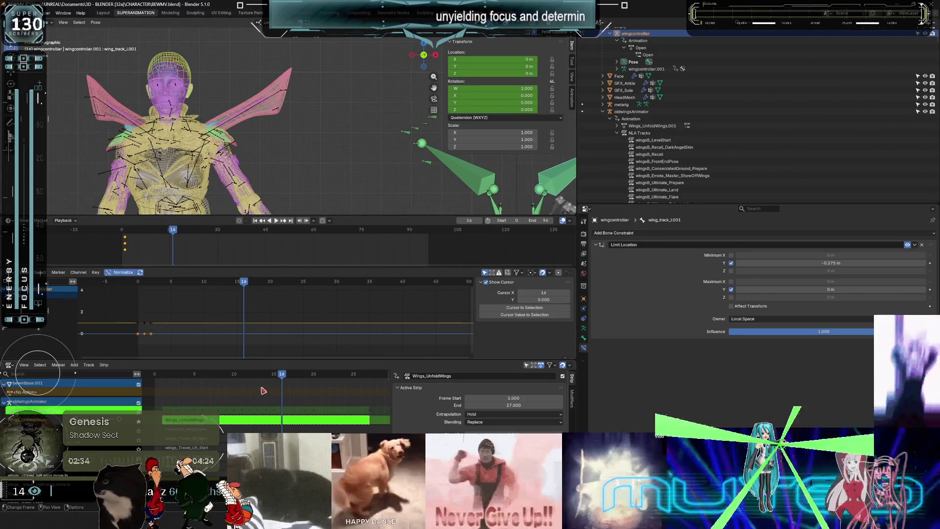
{"action": "mouse_move", "coordinate": [283, 373]}
{"action": "left_mouse_down"}
{"action": "mouse_move", "coordinate": [171, 376]}
{"action": "mouse_move", "coordinate": [345, 375]}
{"action": "left_mouse_up"}
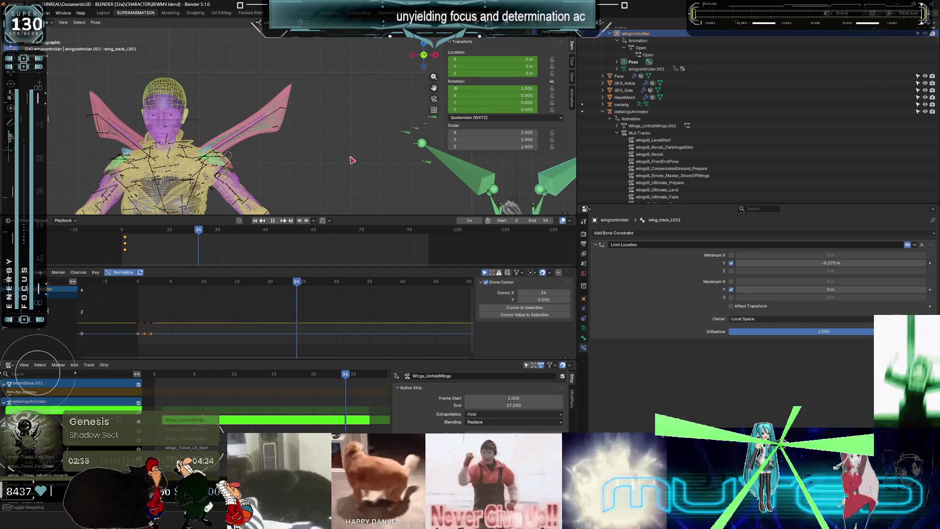
{"action": "middle_click_drag", "start_coordinate": [352, 155], "coordinate": [291, 142]}
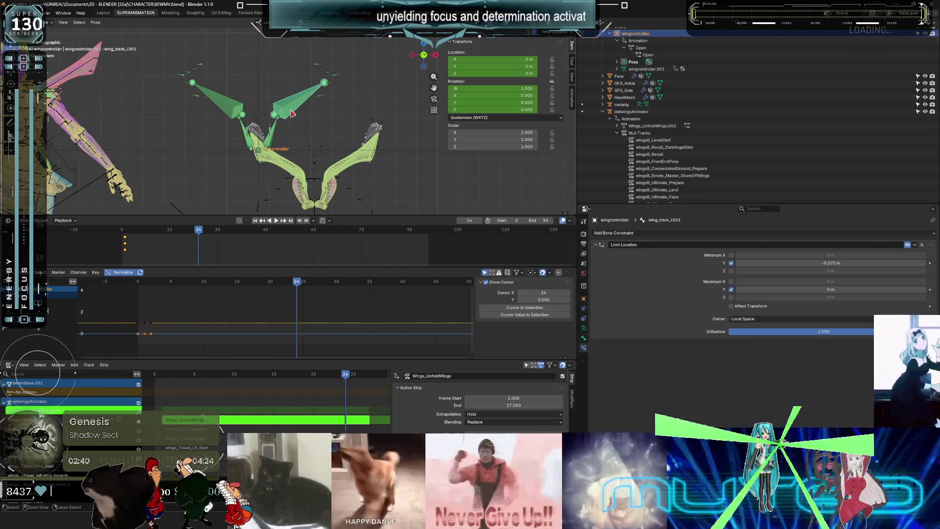
{"action": "key", "text": "ctrl+Tab"}
Select oldwingsAnimator, the Root armature and wingcontroller in turn, checking frame 20, and maximize the 3D view.
{"action": "left_click", "coordinate": [584, 328]}
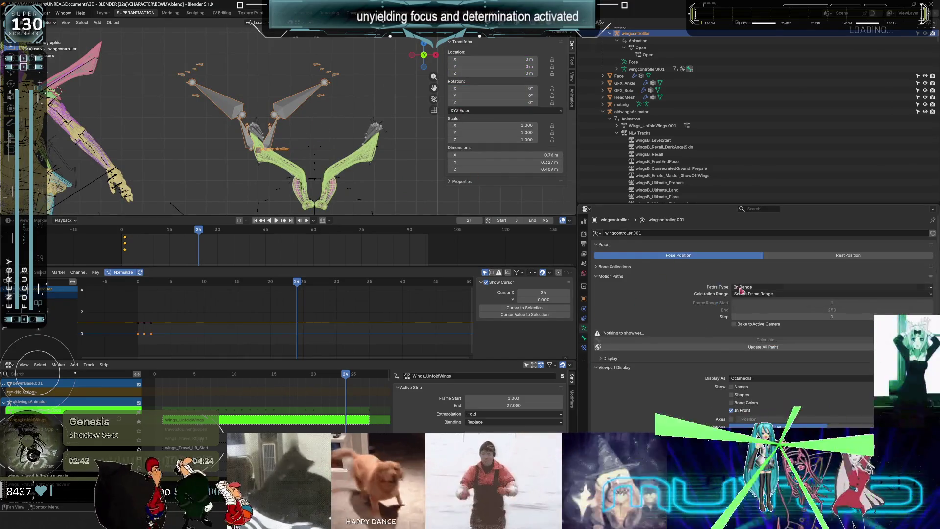
{"action": "left_click", "coordinate": [372, 135]}
{"action": "middle_click_drag", "start_coordinate": [208, 116], "coordinate": [180, 101]}
{"action": "left_click", "coordinate": [175, 97]}
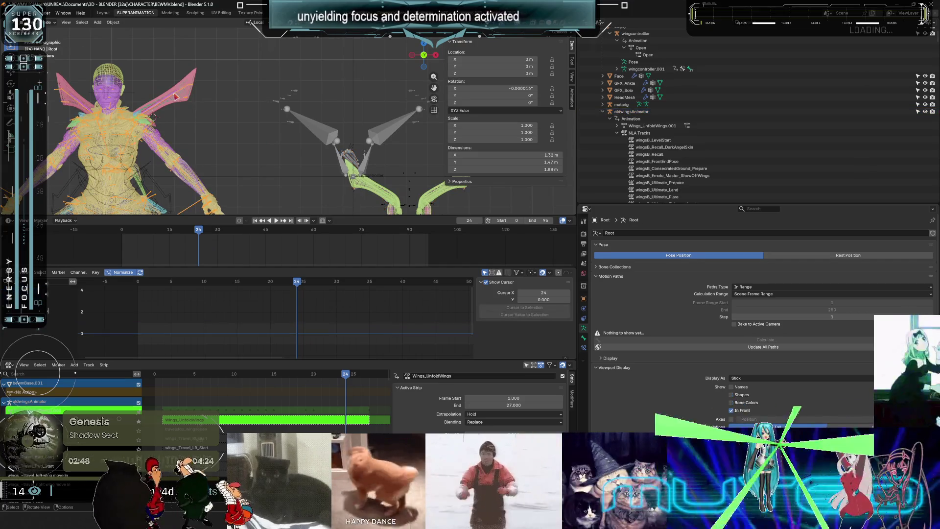
{"action": "mouse_move", "coordinate": [349, 374]}
{"action": "left_mouse_down"}
{"action": "mouse_move", "coordinate": [235, 375]}
{"action": "mouse_move", "coordinate": [191, 359]}
{"action": "mouse_move", "coordinate": [282, 350]}
{"action": "left_mouse_up"}
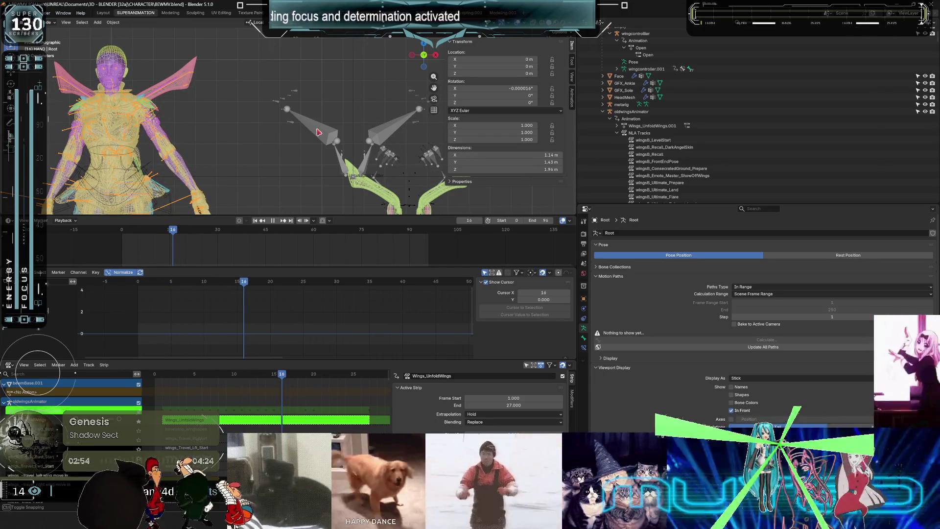
{"action": "left_click", "coordinate": [308, 138]}
{"action": "key", "text": "ctrl+space"}
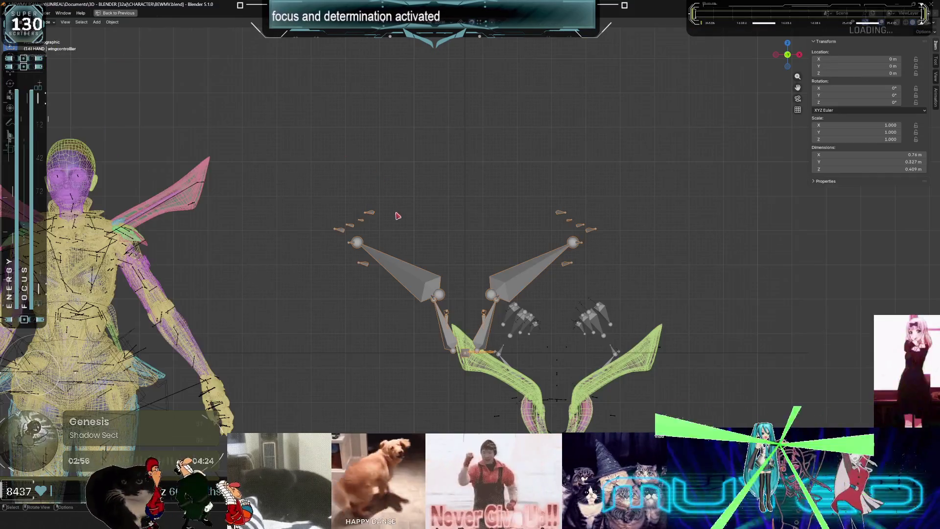
Orbit the wing rig into perspective, restore the full layout and put wingcontroller.001 into Pose Mode.
{"action": "mouse_move", "coordinate": [383, 250]}
{"action": "middle_mouse_down"}
{"action": "mouse_move", "coordinate": [733, 250]}
{"action": "mouse_move", "coordinate": [59, 243]}
{"action": "mouse_move", "coordinate": [162, 239]}
{"action": "mouse_move", "coordinate": [130, 260]}
{"action": "mouse_move", "coordinate": [133, 269]}
{"action": "mouse_move", "coordinate": [309, 46]}
{"action": "mouse_move", "coordinate": [451, 56]}
{"action": "mouse_move", "coordinate": [486, 282]}
{"action": "mouse_move", "coordinate": [91, 99]}
{"action": "mouse_move", "coordinate": [708, 101]}
{"action": "mouse_move", "coordinate": [691, 73]}
{"action": "middle_mouse_up"}
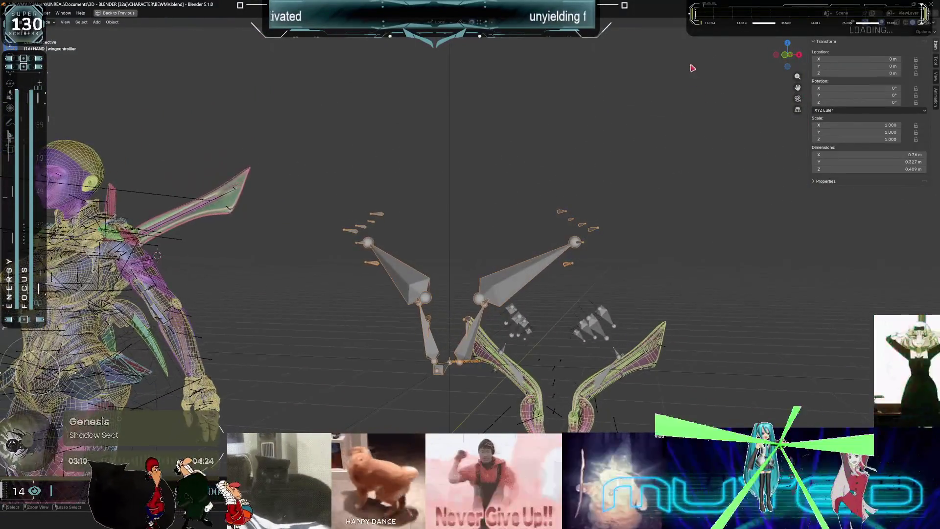
{"action": "key", "text": "ctrl+space"}
{"action": "key", "text": "ctrl+Tab"}
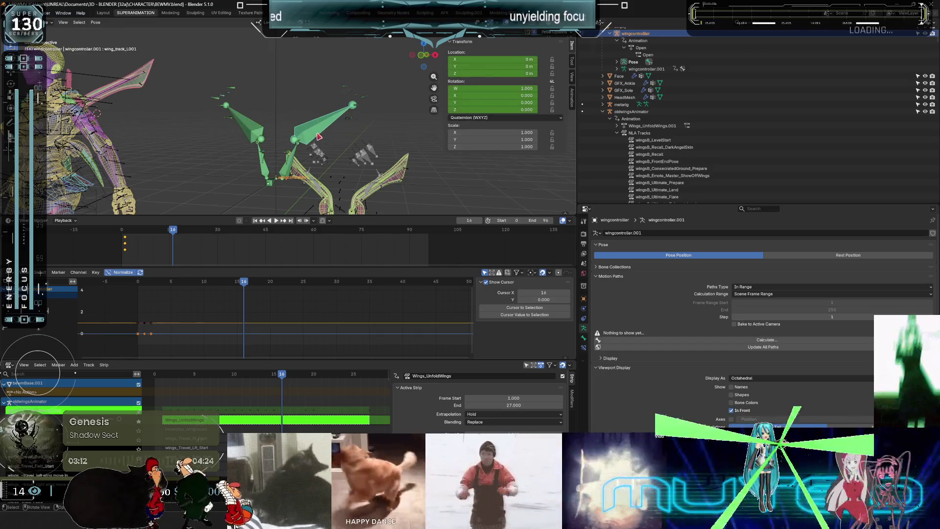
Inspect a left wing bone's Limit Location constraint, then select all bones and clear their pose.
{"action": "key", "text": "a"}
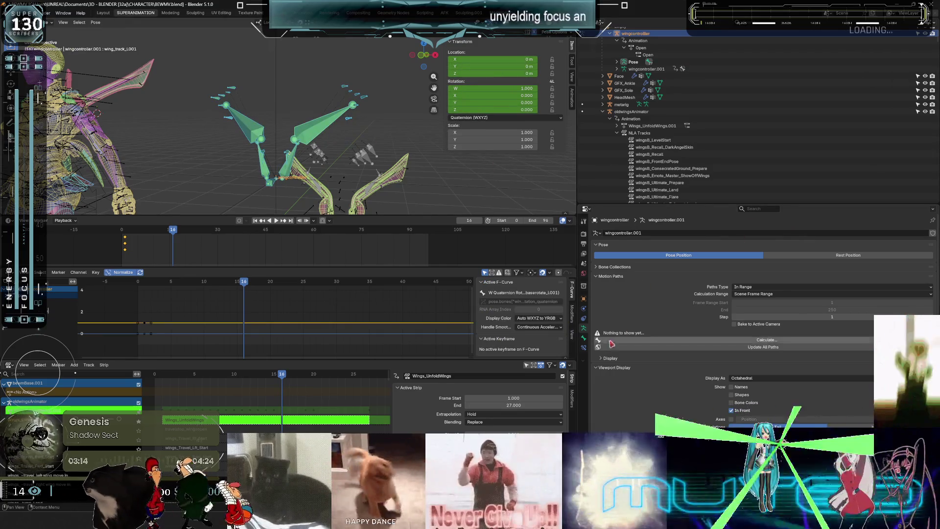
{"action": "left_click", "coordinate": [583, 348]}
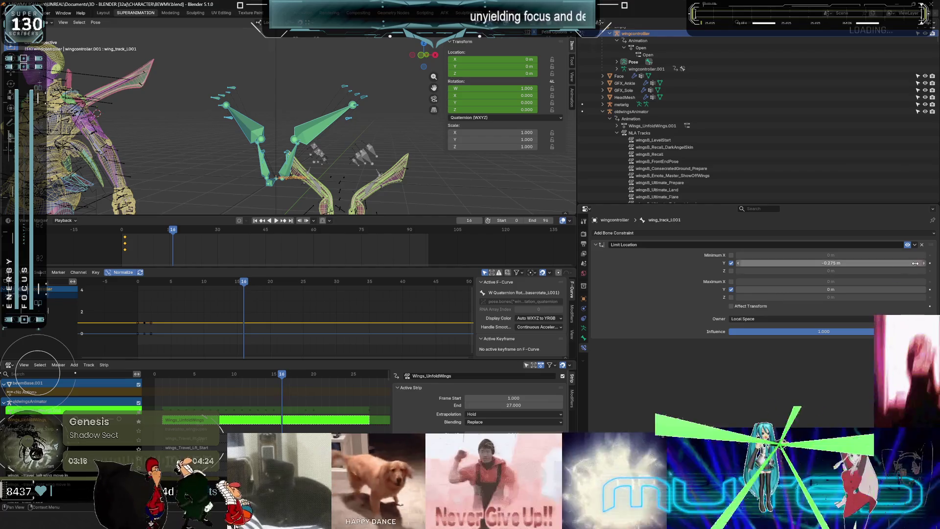
{"action": "left_click", "coordinate": [351, 95]}
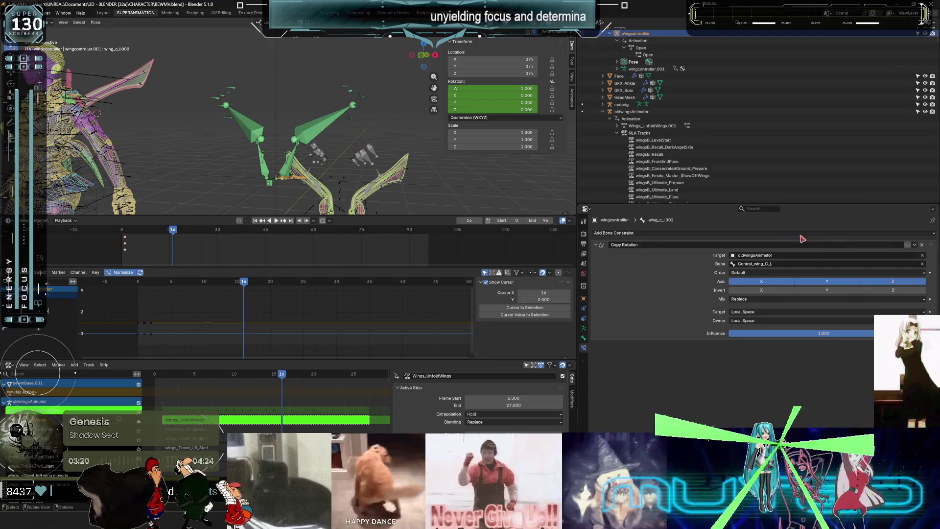
{"action": "key", "text": "a"}
{"action": "key", "text": "alt+r"}
Check the raised wings from behind in a maximized, overlay-free view, then return to the full layout.
{"action": "key", "text": "ctrl+space"}
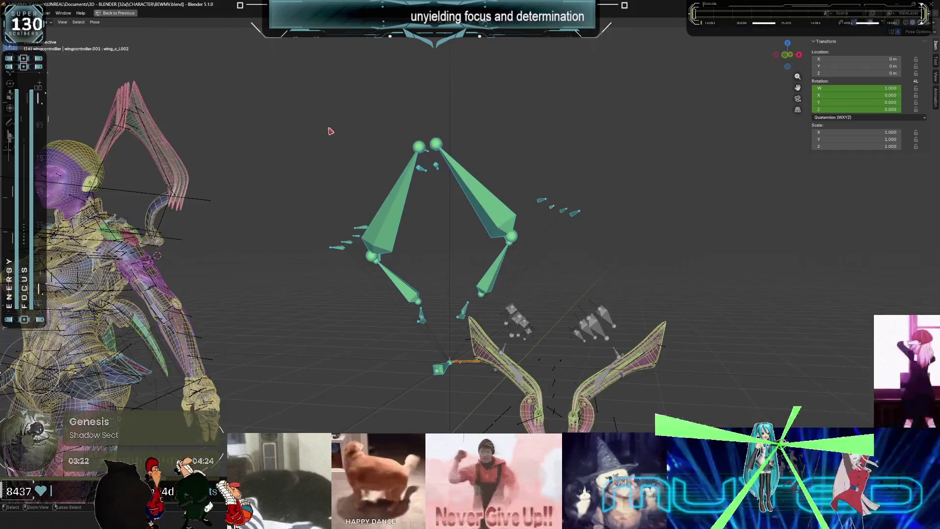
{"action": "key", "text": "shift+alt+z"}
{"action": "mouse_move", "coordinate": [294, 164]}
{"action": "middle_mouse_down"}
{"action": "mouse_move", "coordinate": [551, 212]}
{"action": "mouse_move", "coordinate": [373, 210]}
{"action": "middle_mouse_up"}
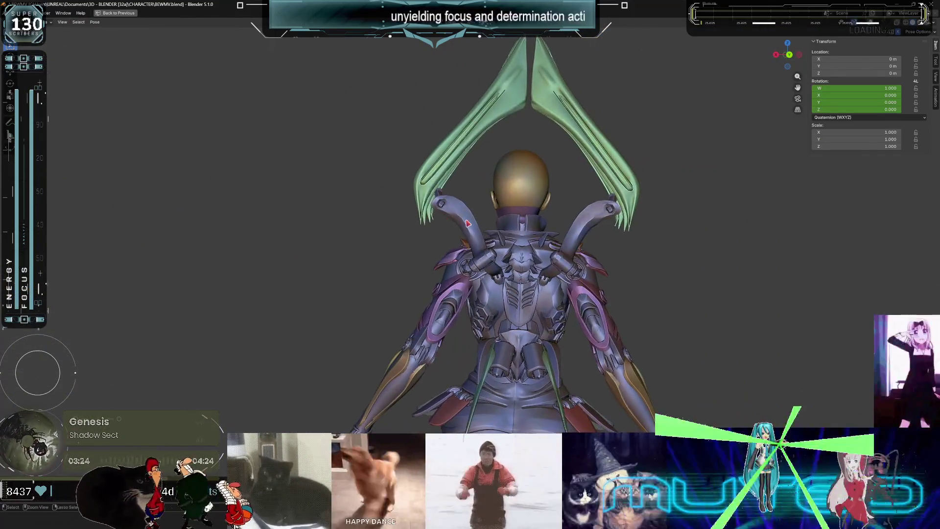
{"action": "key", "text": "ctrl+space"}
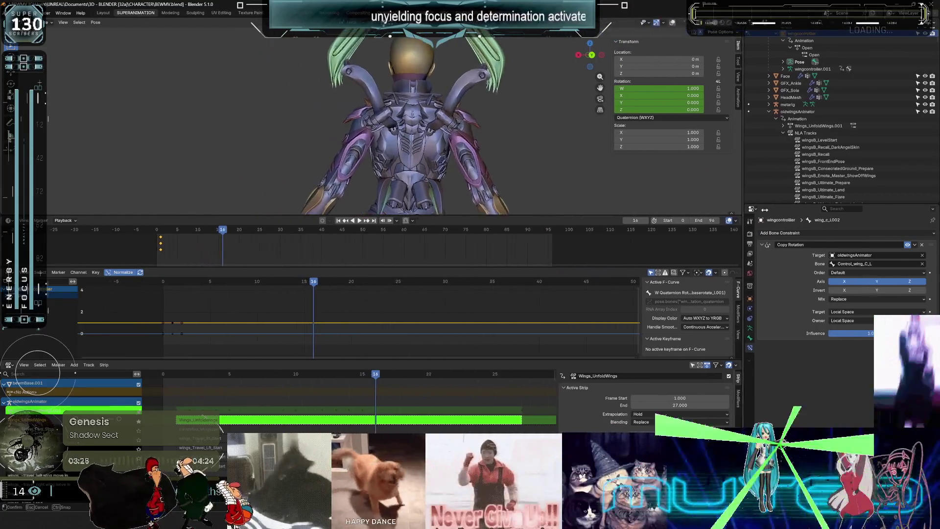
{"action": "left_click", "coordinate": [171, 12]}
Zoom and orbit to a three-quarter side view, then pan up to the character's head and back.
{"action": "scroll", "coordinate": [445, 309], "scroll_direction": "up", "scroll_amount": 5}
{"action": "mouse_move", "coordinate": [445, 309]}
{"action": "middle_mouse_down"}
{"action": "mouse_move", "coordinate": [406, 225]}
{"action": "mouse_move", "coordinate": [342, 232]}
{"action": "mouse_move", "coordinate": [325, 424]}
{"action": "middle_mouse_up"}
{"action": "mouse_move", "coordinate": [357, 366]}
{"action": "middle_mouse_down", "text": "shift"}
{"action": "mouse_move", "coordinate": [337, 232]}
{"action": "mouse_move", "coordinate": [343, 274]}
{"action": "mouse_move", "coordinate": [437, 226]}
{"action": "mouse_move", "coordinate": [433, 212]}
{"action": "middle_mouse_up", "text": "shift"}
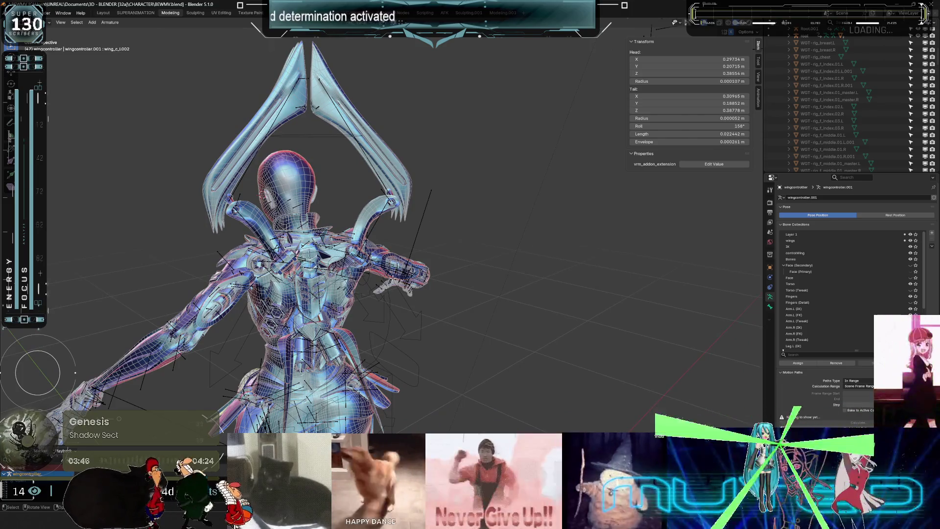
Switch to Object Mode and orbit to the character's back with overlays hidden.
{"action": "key", "text": "Tab"}
{"action": "scroll", "coordinate": [343, 244], "scroll_direction": "down", "scroll_amount": 3}
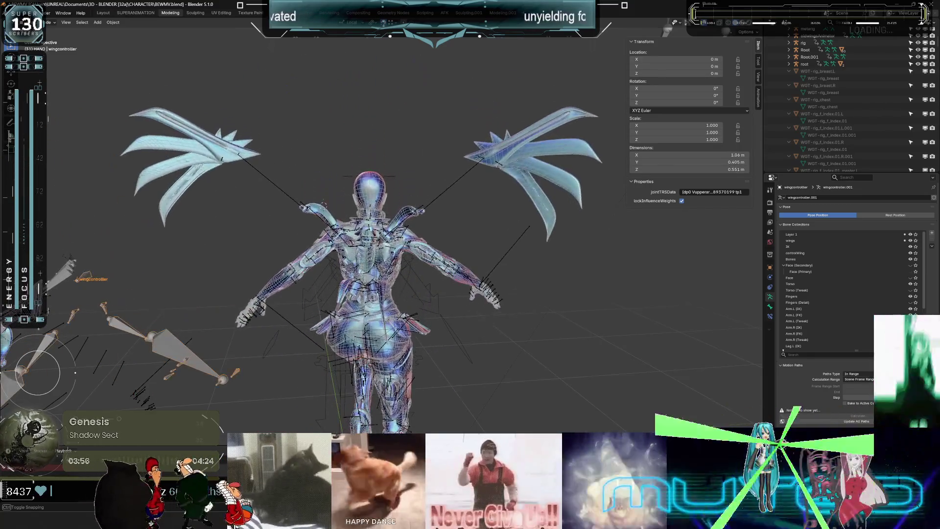
{"action": "mouse_move", "coordinate": [555, 247]}
{"action": "middle_mouse_down"}
{"action": "mouse_move", "coordinate": [420, 254]}
{"action": "mouse_move", "coordinate": [424, 241]}
{"action": "middle_mouse_up"}
{"action": "key", "text": "shift+alt+z"}
{"action": "middle_click_drag", "start_coordinate": [476, 253], "coordinate": [325, 248]}
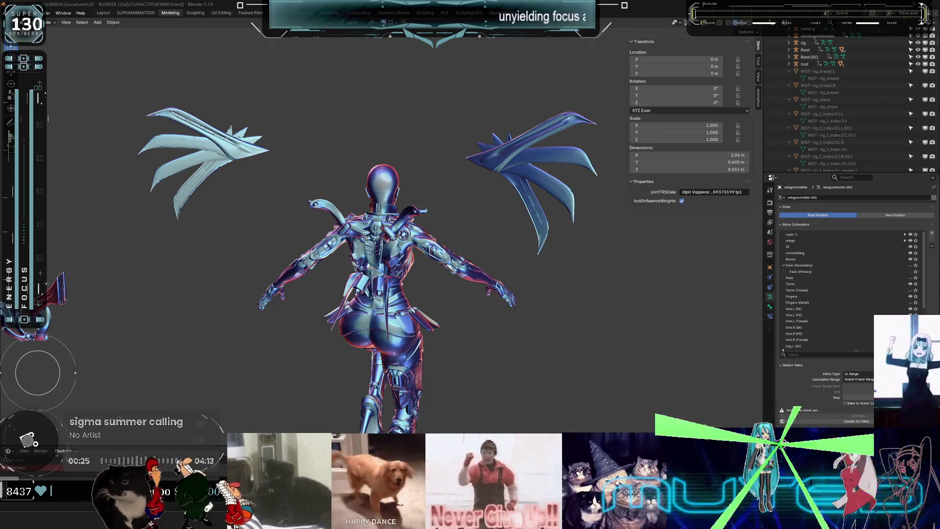
Turn the overlays back on and play the wings animating from spread to raised.
{"action": "mouse_move", "coordinate": [200, 272]}
{"action": "middle_mouse_down"}
{"action": "mouse_move", "coordinate": [279, 277]}
{"action": "mouse_move", "coordinate": [409, 258]}
{"action": "mouse_move", "coordinate": [401, 294]}
{"action": "mouse_move", "coordinate": [380, 273]}
{"action": "mouse_move", "coordinate": [385, 376]}
{"action": "middle_mouse_up"}
{"action": "key", "text": "shift+alt+z"}
{"action": "key", "text": "space"}
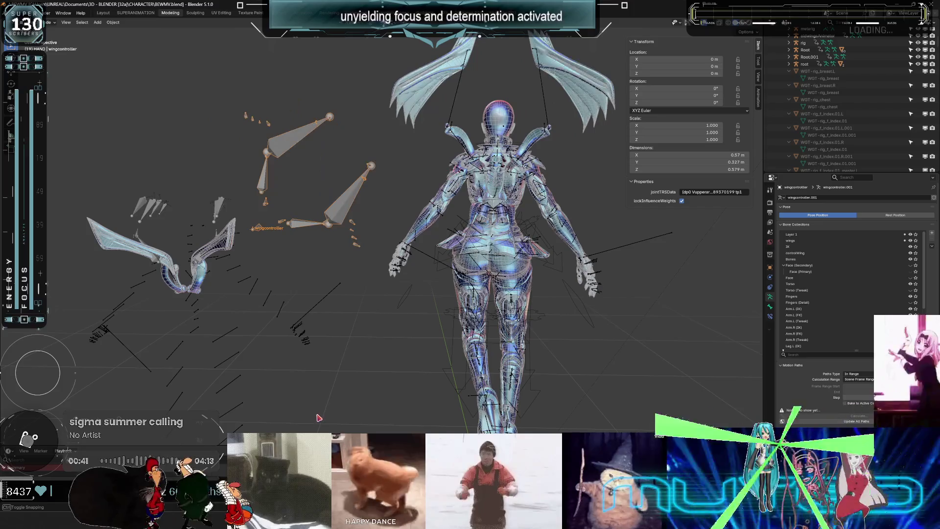
{"action": "mouse_move", "coordinate": [264, 235]}
{"action": "middle_mouse_down", "text": "ctrl"}
{"action": "mouse_move", "coordinate": [260, 206]}
{"action": "mouse_move", "coordinate": [248, 252]}
{"action": "middle_mouse_up", "text": "ctrl"}
Remove spine_05.001's Copy Rotation constraint in Pose Mode and view the new wing pose from the front.
{"action": "key", "text": "ctrl+Tab"}
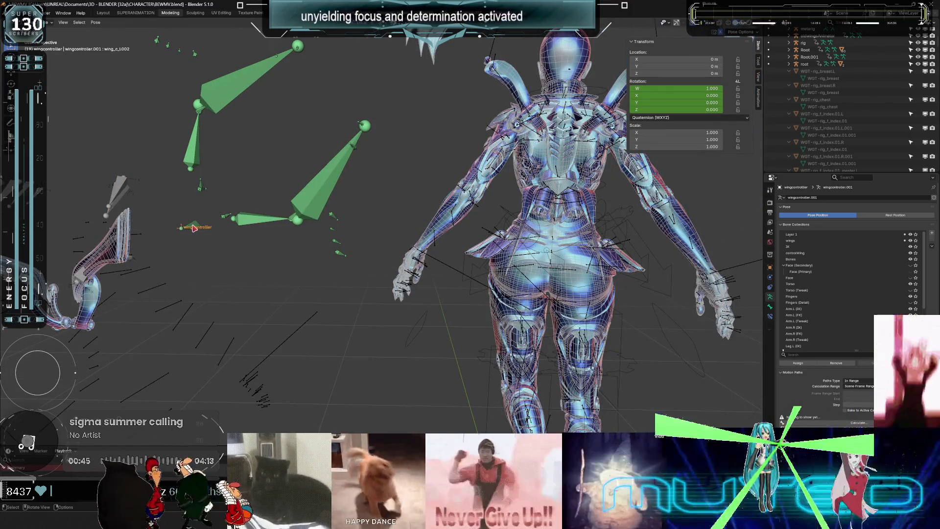
{"action": "left_click", "coordinate": [195, 227]}
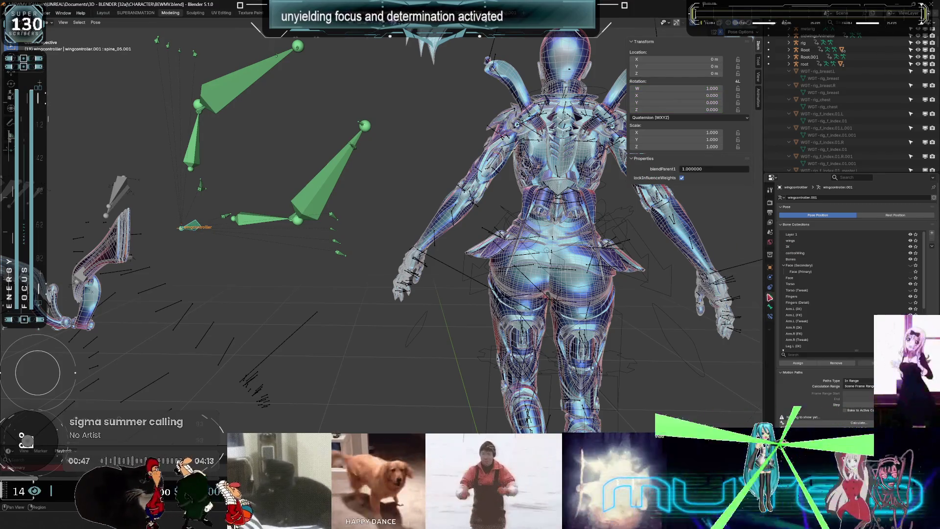
{"action": "left_click", "coordinate": [770, 316]}
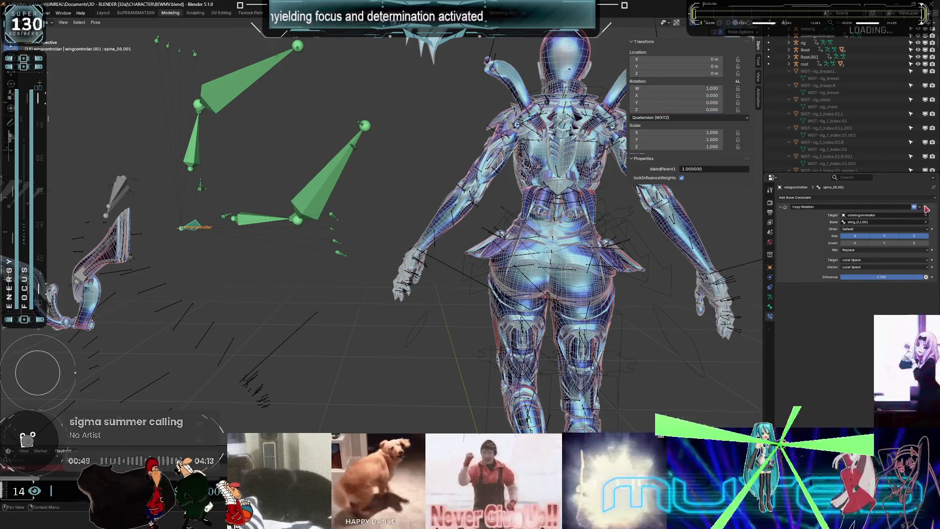
{"action": "key", "text": "ctrl+alt+c"}
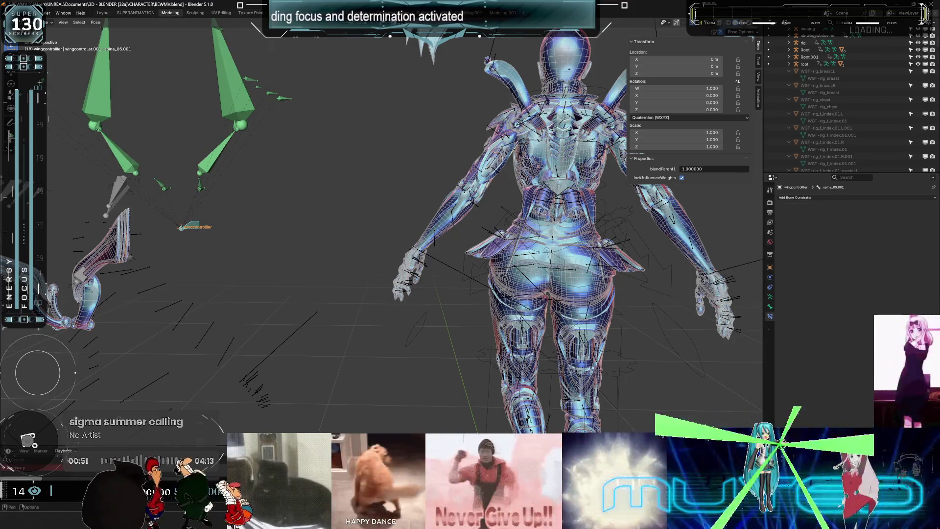
{"action": "scroll", "coordinate": [381, 220], "scroll_direction": "down", "scroll_amount": 4}
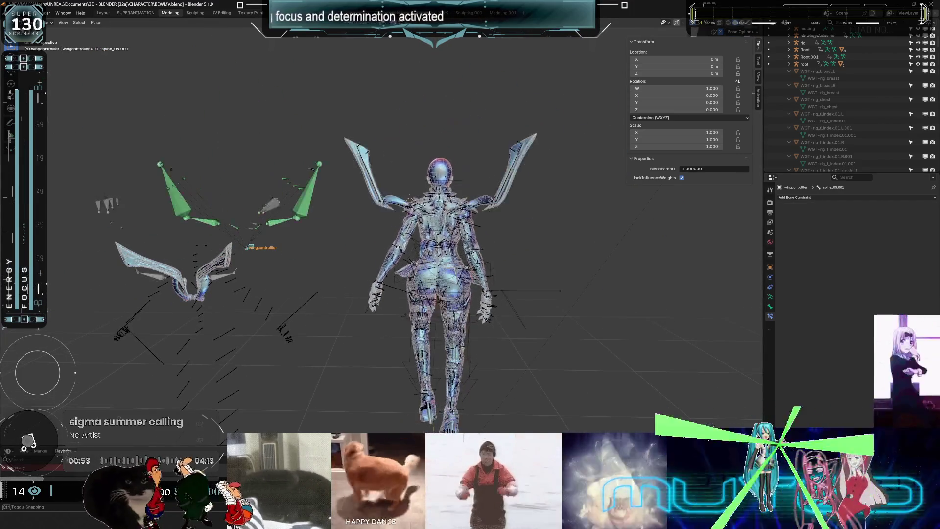
{"action": "right_click", "coordinate": [363, 268]}
{"action": "mouse_move", "coordinate": [406, 275]}
{"action": "middle_mouse_down"}
{"action": "mouse_move", "coordinate": [362, 268]}
{"action": "mouse_move", "coordinate": [449, 221]}
{"action": "mouse_move", "coordinate": [440, 216]}
{"action": "mouse_move", "coordinate": [420, 248]}
{"action": "mouse_move", "coordinate": [431, 290]}
{"action": "mouse_move", "coordinate": [461, 292]}
{"action": "mouse_move", "coordinate": [438, 275]}
{"action": "mouse_move", "coordinate": [431, 283]}
{"action": "mouse_move", "coordinate": [453, 269]}
{"action": "mouse_move", "coordinate": [447, 287]}
{"action": "mouse_move", "coordinate": [380, 262]}
{"action": "mouse_move", "coordinate": [519, 274]}
{"action": "mouse_move", "coordinate": [497, 241]}
{"action": "mouse_move", "coordinate": [416, 276]}
{"action": "mouse_move", "coordinate": [460, 227]}
{"action": "mouse_move", "coordinate": [566, 258]}
{"action": "middle_mouse_up"}
{"action": "middle_click_drag", "start_coordinate": [476, 231], "coordinate": [437, 240]}
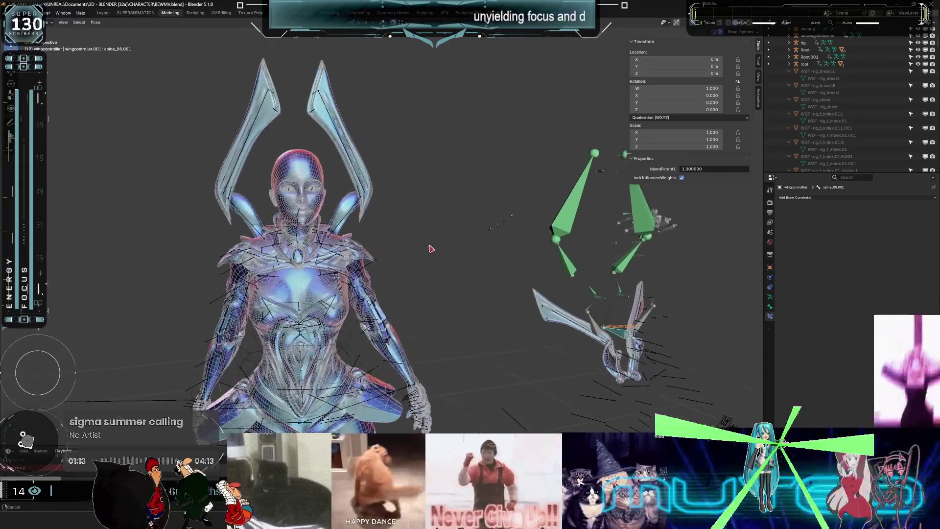
{"action": "mouse_move", "coordinate": [477, 215]}
{"action": "middle_mouse_down"}
{"action": "mouse_move", "coordinate": [460, 230]}
{"action": "mouse_move", "coordinate": [561, 256]}
{"action": "middle_mouse_up"}
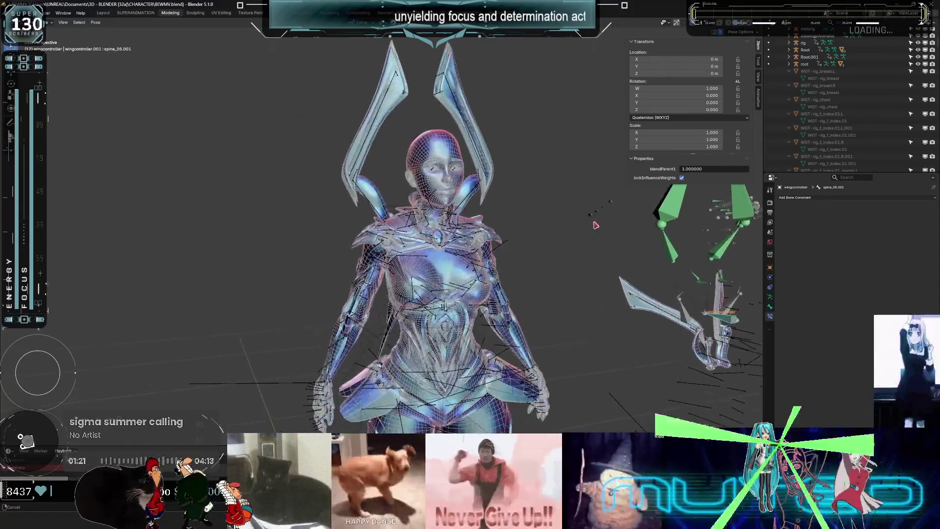
{"action": "mouse_move", "coordinate": [575, 235]}
{"action": "middle_mouse_down"}
{"action": "mouse_move", "coordinate": [558, 222]}
{"action": "mouse_move", "coordinate": [443, 254]}
{"action": "mouse_move", "coordinate": [485, 222]}
{"action": "mouse_move", "coordinate": [558, 225]}
{"action": "mouse_move", "coordinate": [514, 294]}
{"action": "mouse_move", "coordinate": [530, 412]}
{"action": "mouse_move", "coordinate": [588, 235]}
{"action": "mouse_move", "coordinate": [53, 43]}
{"action": "mouse_move", "coordinate": [113, 103]}
{"action": "mouse_move", "coordinate": [703, 228]}
{"action": "middle_mouse_up"}
{"action": "mouse_move", "coordinate": [392, 245]}
{"action": "middle_mouse_down"}
{"action": "mouse_move", "coordinate": [362, 250]}
{"action": "mouse_move", "coordinate": [421, 235]}
{"action": "mouse_move", "coordinate": [509, 242]}
{"action": "mouse_move", "coordinate": [431, 230]}
{"action": "mouse_move", "coordinate": [426, 238]}
{"action": "mouse_move", "coordinate": [436, 231]}
{"action": "middle_mouse_up"}
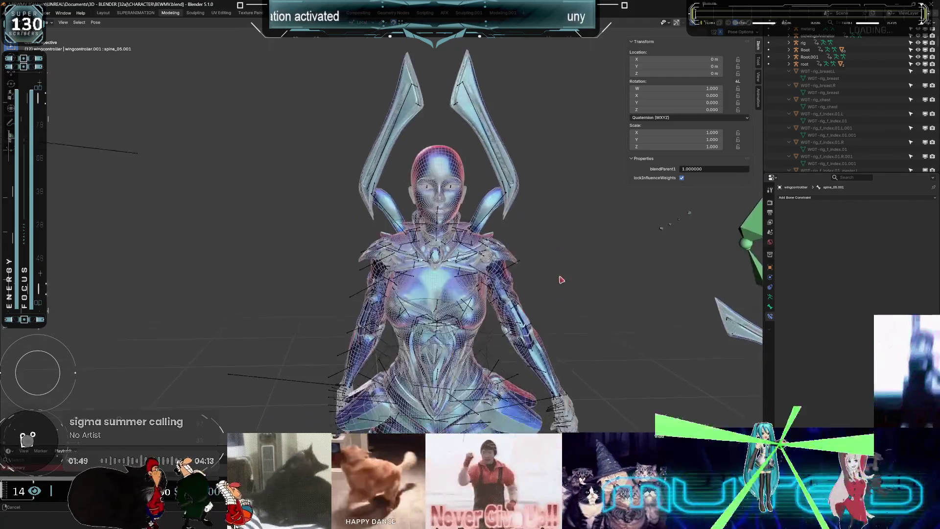
{"action": "middle_click_drag", "start_coordinate": [519, 307], "coordinate": [559, 258]}
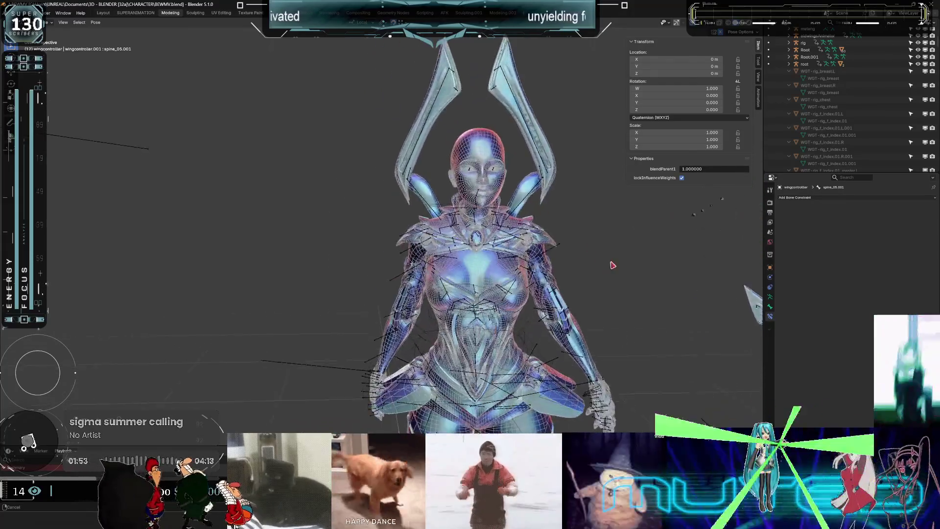
{"action": "middle_click_drag", "start_coordinate": [507, 268], "coordinate": [592, 290], "text": "shift"}
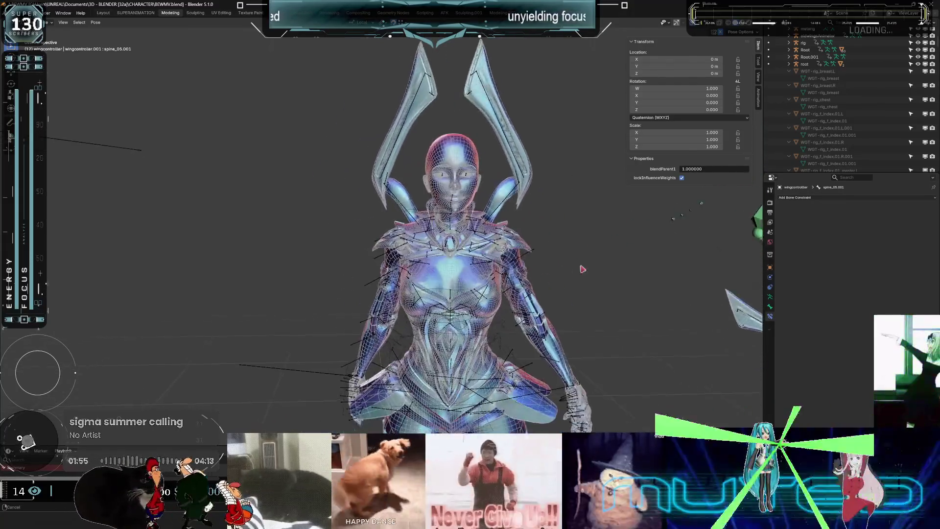
{"action": "middle_click_drag", "start_coordinate": [518, 297], "coordinate": [627, 305], "text": "shift"}
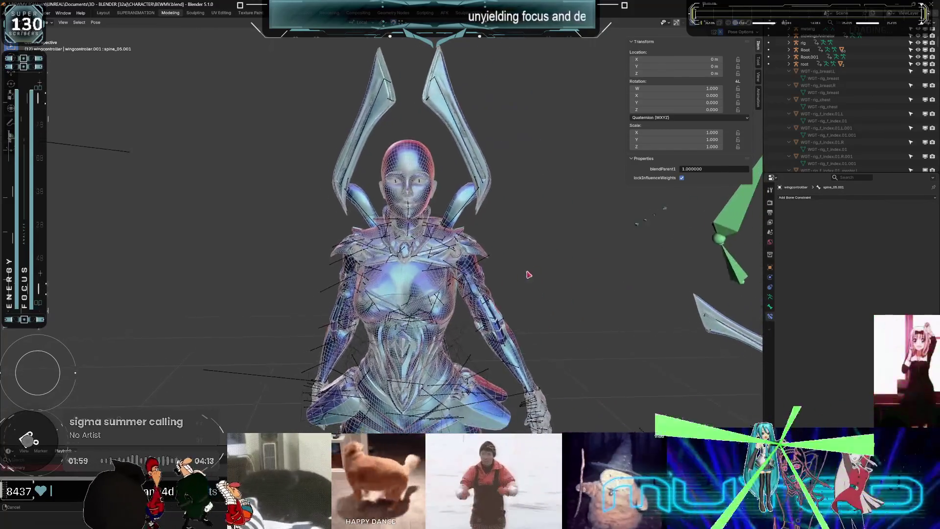
{"action": "mouse_move", "coordinate": [588, 265]}
{"action": "middle_mouse_down", "text": "shift"}
{"action": "mouse_move", "coordinate": [495, 220]}
{"action": "mouse_move", "coordinate": [610, 214]}
{"action": "middle_mouse_up", "text": "shift"}
{"action": "mouse_move", "coordinate": [535, 238]}
{"action": "middle_mouse_down", "text": "shift"}
{"action": "mouse_move", "coordinate": [576, 275]}
{"action": "mouse_move", "coordinate": [579, 262]}
{"action": "mouse_move", "coordinate": [607, 269]}
{"action": "mouse_move", "coordinate": [487, 266]}
{"action": "mouse_move", "coordinate": [599, 273]}
{"action": "mouse_move", "coordinate": [595, 253]}
{"action": "mouse_move", "coordinate": [509, 281]}
{"action": "mouse_move", "coordinate": [577, 263]}
{"action": "mouse_move", "coordinate": [610, 273]}
{"action": "mouse_move", "coordinate": [540, 313]}
{"action": "mouse_move", "coordinate": [585, 191]}
{"action": "mouse_move", "coordinate": [446, 311]}
{"action": "mouse_move", "coordinate": [596, 210]}
{"action": "mouse_move", "coordinate": [404, 218]}
{"action": "mouse_move", "coordinate": [609, 256]}
{"action": "mouse_move", "coordinate": [560, 228]}
{"action": "mouse_move", "coordinate": [569, 416]}
{"action": "mouse_move", "coordinate": [571, 47]}
{"action": "mouse_move", "coordinate": [571, 349]}
{"action": "mouse_move", "coordinate": [650, 345]}
{"action": "mouse_move", "coordinate": [550, 203]}
{"action": "mouse_move", "coordinate": [205, 279]}
{"action": "mouse_move", "coordinate": [210, 307]}
{"action": "mouse_move", "coordinate": [498, 310]}
{"action": "mouse_move", "coordinate": [615, 245]}
{"action": "mouse_move", "coordinate": [632, 248]}
{"action": "mouse_move", "coordinate": [619, 235]}
{"action": "mouse_move", "coordinate": [499, 227]}
{"action": "mouse_move", "coordinate": [529, 357]}
{"action": "mouse_move", "coordinate": [533, 218]}
{"action": "mouse_move", "coordinate": [547, 431]}
{"action": "mouse_move", "coordinate": [545, 208]}
{"action": "mouse_move", "coordinate": [570, 351]}
{"action": "middle_mouse_up", "text": "shift"}
{"action": "scroll", "coordinate": [570, 351], "scroll_direction": "down", "scroll_amount": 3}
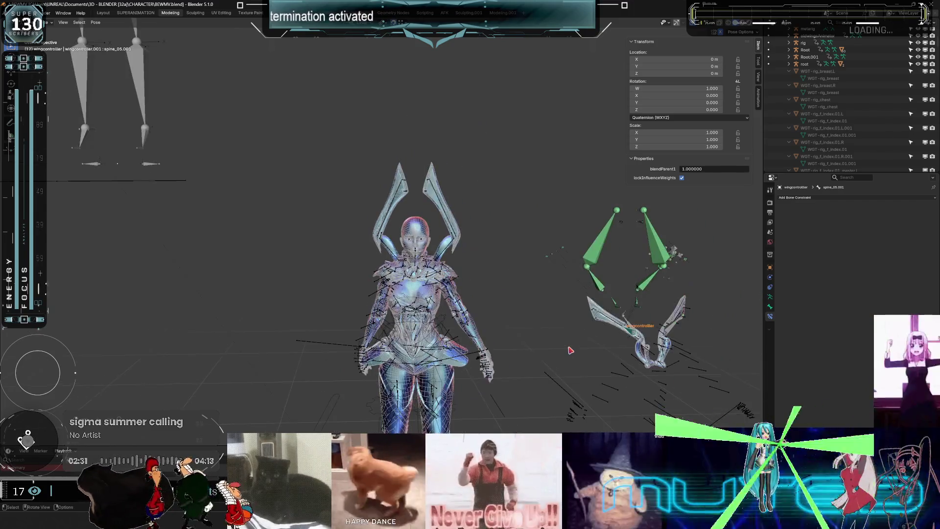
View the character from behind and play the wing animation with viewport overlays hidden.
{"action": "scroll", "coordinate": [570, 350], "scroll_direction": "up", "scroll_amount": 5}
{"action": "mouse_move", "coordinate": [570, 350]}
{"action": "middle_mouse_down"}
{"action": "mouse_move", "coordinate": [391, 330]}
{"action": "mouse_move", "coordinate": [418, 319]}
{"action": "mouse_move", "coordinate": [423, 193]}
{"action": "mouse_move", "coordinate": [412, 250]}
{"action": "middle_mouse_up"}
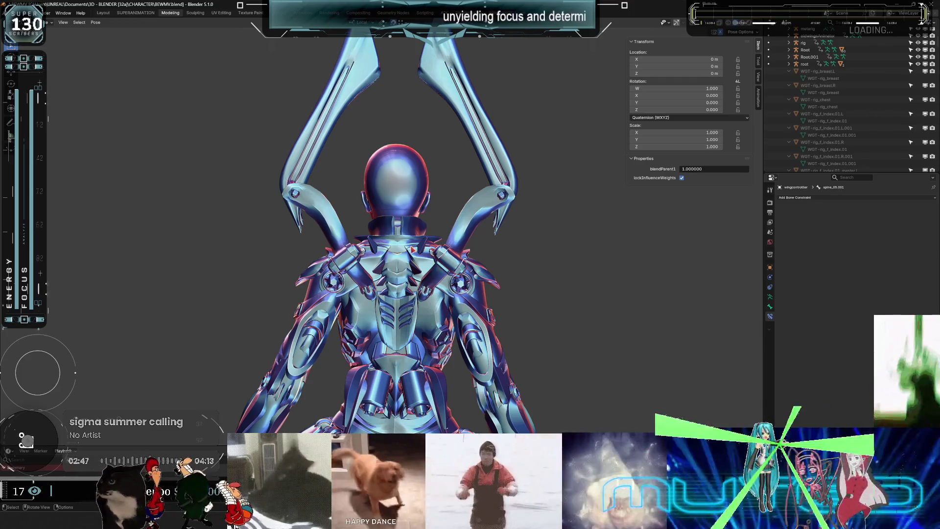
{"action": "mouse_move", "coordinate": [382, 239]}
{"action": "middle_mouse_down"}
{"action": "mouse_move", "coordinate": [550, 237]}
{"action": "mouse_move", "coordinate": [555, 264]}
{"action": "mouse_move", "coordinate": [550, 227]}
{"action": "mouse_move", "coordinate": [551, 263]}
{"action": "mouse_move", "coordinate": [550, 237]}
{"action": "mouse_move", "coordinate": [519, 232]}
{"action": "mouse_move", "coordinate": [558, 248]}
{"action": "mouse_move", "coordinate": [507, 256]}
{"action": "mouse_move", "coordinate": [532, 249]}
{"action": "mouse_move", "coordinate": [543, 230]}
{"action": "mouse_move", "coordinate": [504, 256]}
{"action": "mouse_move", "coordinate": [561, 239]}
{"action": "middle_mouse_up"}
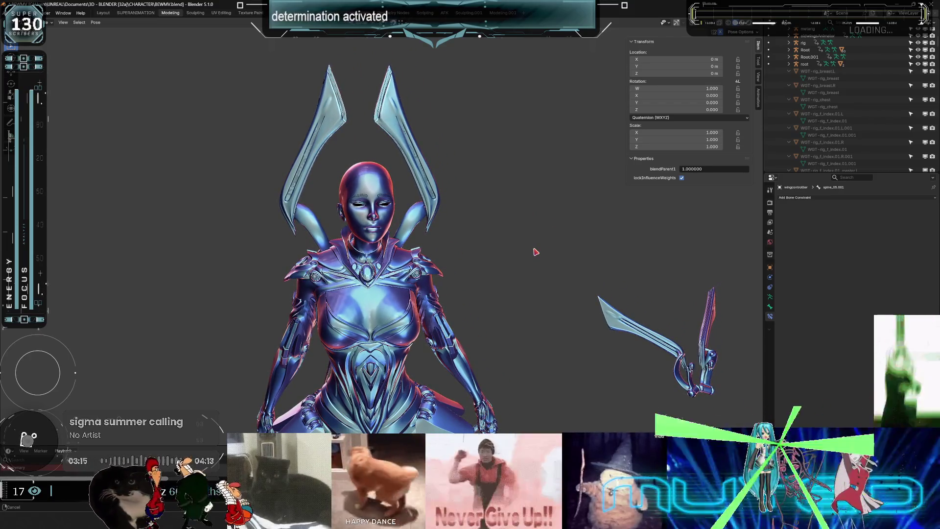
{"action": "mouse_move", "coordinate": [535, 252]}
{"action": "middle_mouse_down"}
{"action": "mouse_move", "coordinate": [432, 258]}
{"action": "mouse_move", "coordinate": [371, 243]}
{"action": "mouse_move", "coordinate": [344, 224]}
{"action": "mouse_move", "coordinate": [360, 252]}
{"action": "mouse_move", "coordinate": [278, 248]}
{"action": "mouse_move", "coordinate": [287, 240]}
{"action": "middle_mouse_up"}
{"action": "scroll", "coordinate": [371, 243], "scroll_direction": "up", "scroll_amount": 5}
{"action": "scroll", "coordinate": [344, 224], "scroll_direction": "down", "scroll_amount": 5}
{"action": "scroll", "coordinate": [345, 224], "scroll_direction": "up", "scroll_amount": 5}
{"action": "scroll", "coordinate": [294, 221], "scroll_direction": "down", "scroll_amount": 6}
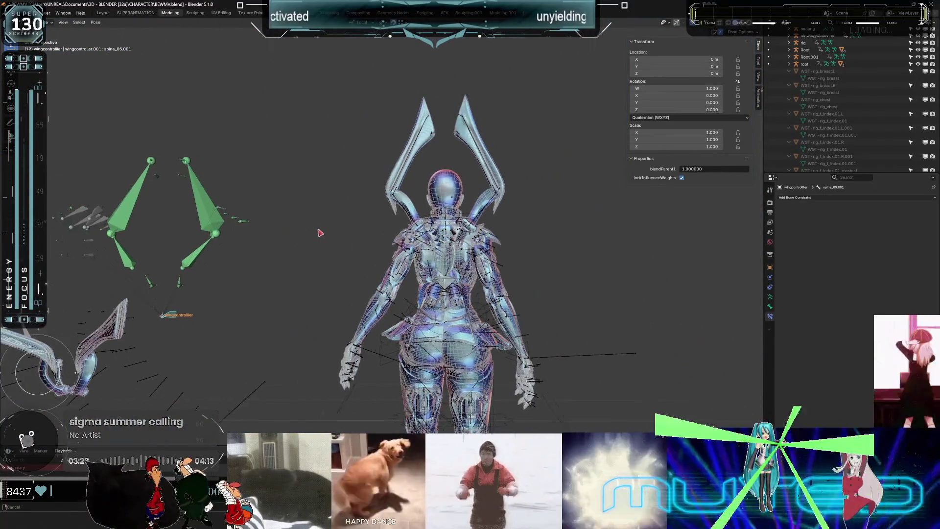
{"action": "key", "text": "space"}
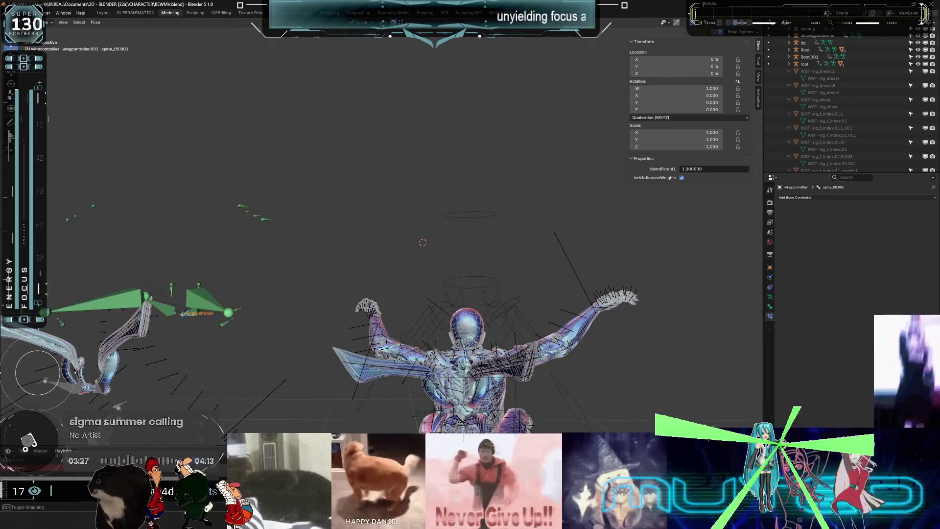
{"action": "key", "text": "shift+alt+z"}
{"action": "key", "text": "shift+alt+z"}
{"action": "key", "text": "shift+alt+z"}
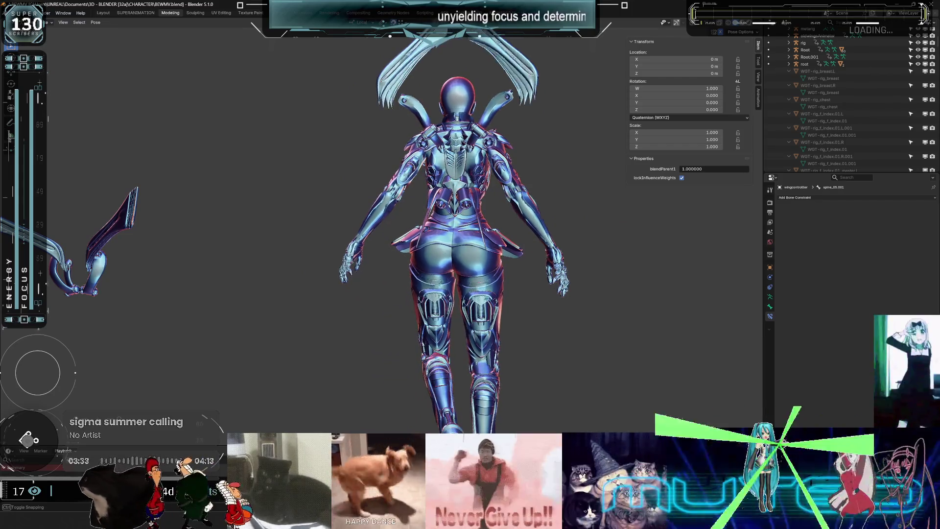
{"action": "mouse_move", "coordinate": [374, 239]}
{"action": "middle_mouse_down", "text": "shift"}
{"action": "mouse_move", "coordinate": [437, 284]}
{"action": "mouse_move", "coordinate": [445, 267]}
{"action": "middle_mouse_up", "text": "shift"}
Restore overlays, put the Root armature in Pose Mode, and enable Invert Y on Copy Rotation.
{"action": "key", "text": "shift+alt+z"}
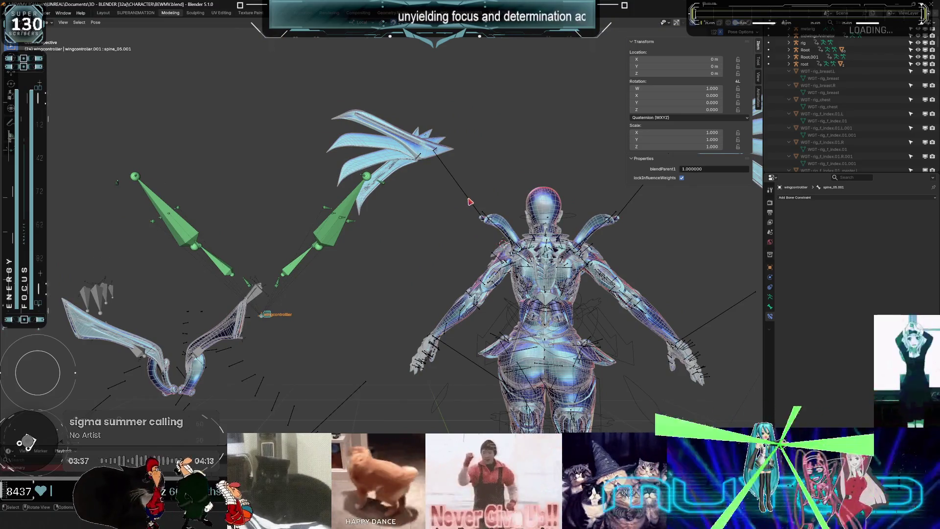
{"action": "left_click", "coordinate": [469, 201]}
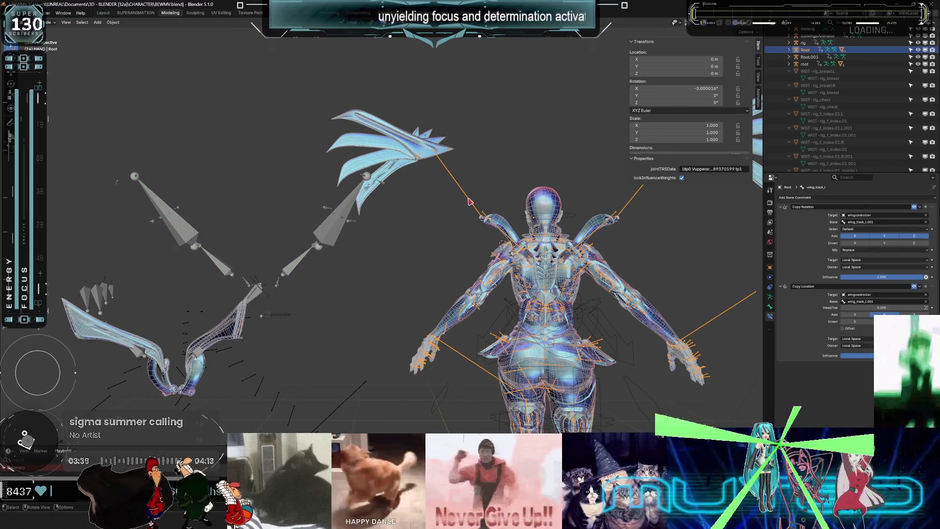
{"action": "key", "text": "ctrl+Tab"}
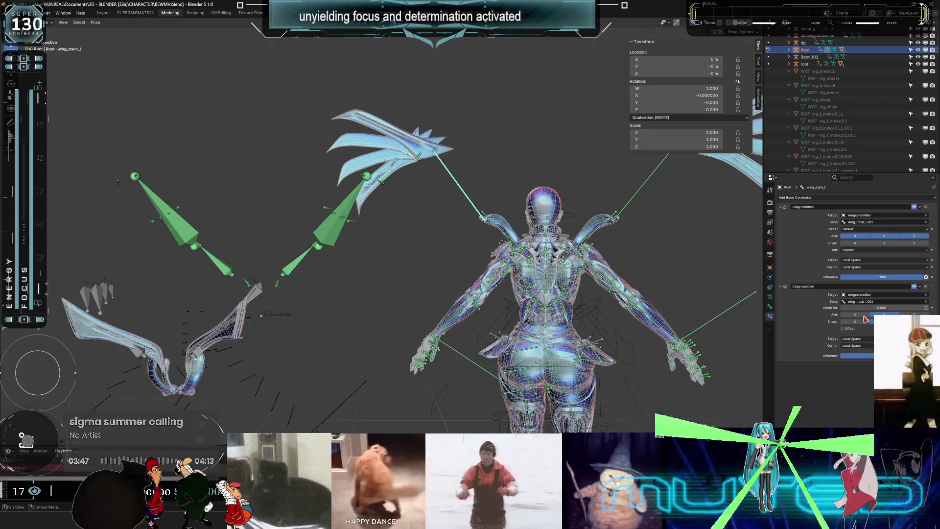
{"action": "mouse_move", "coordinate": [538, 220]}
{"action": "middle_mouse_down", "text": "shift"}
{"action": "mouse_move", "coordinate": [500, 240]}
{"action": "mouse_move", "coordinate": [406, 260]}
{"action": "middle_mouse_up", "text": "shift"}
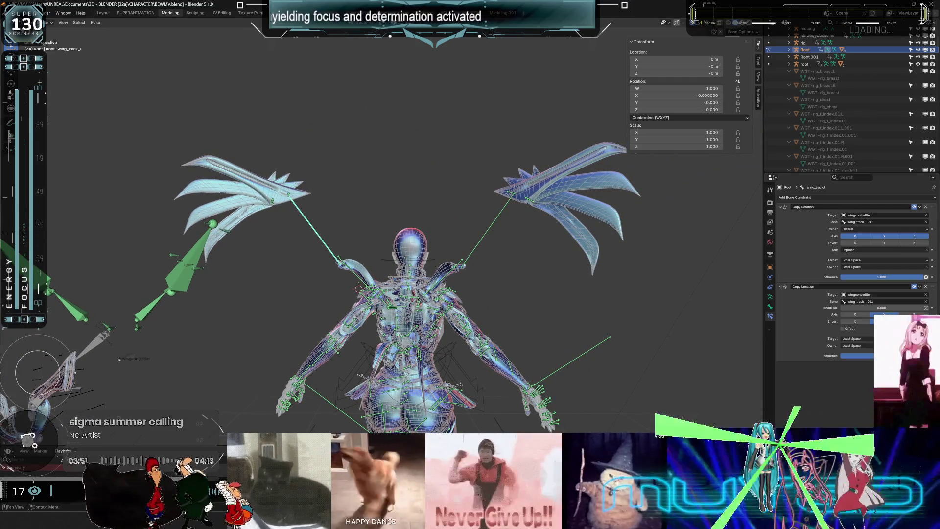
{"action": "left_click", "coordinate": [885, 243]}
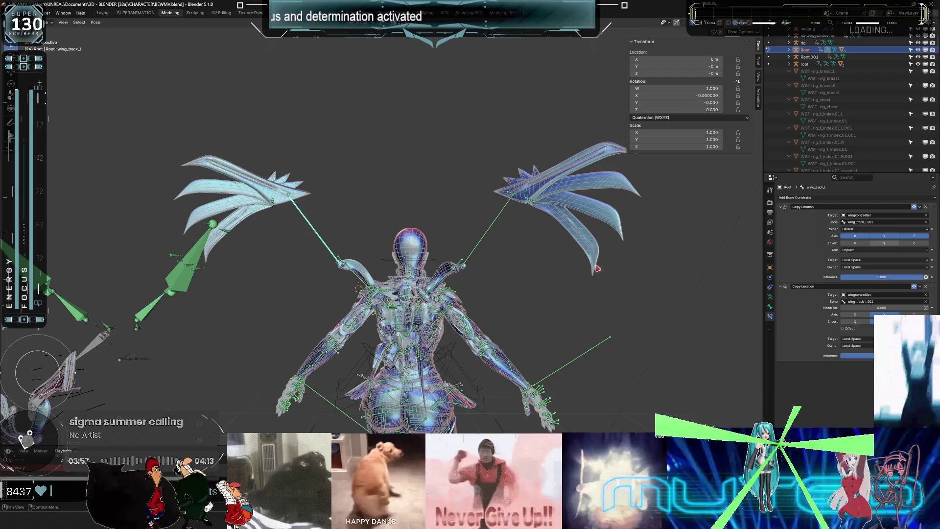
{"action": "scroll", "coordinate": [344, 259], "scroll_direction": "up", "scroll_amount": 3}
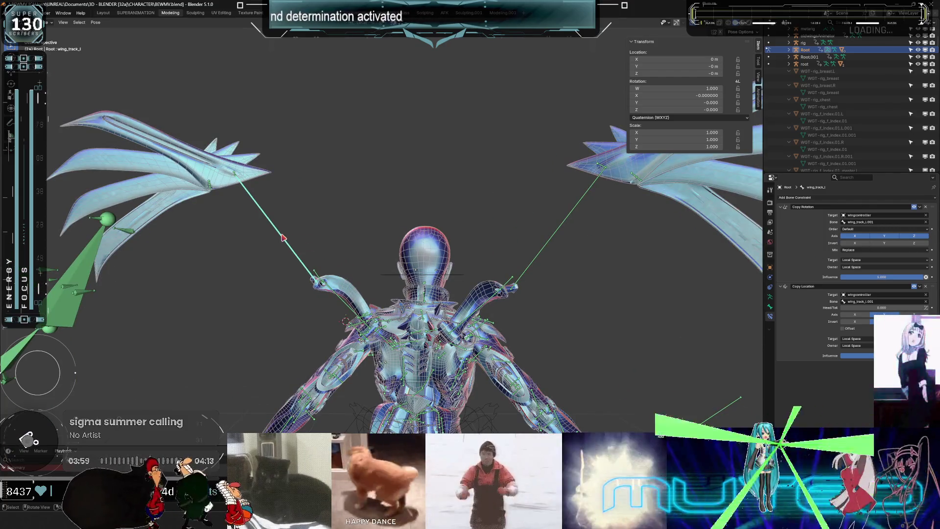
{"action": "key", "text": "r"}
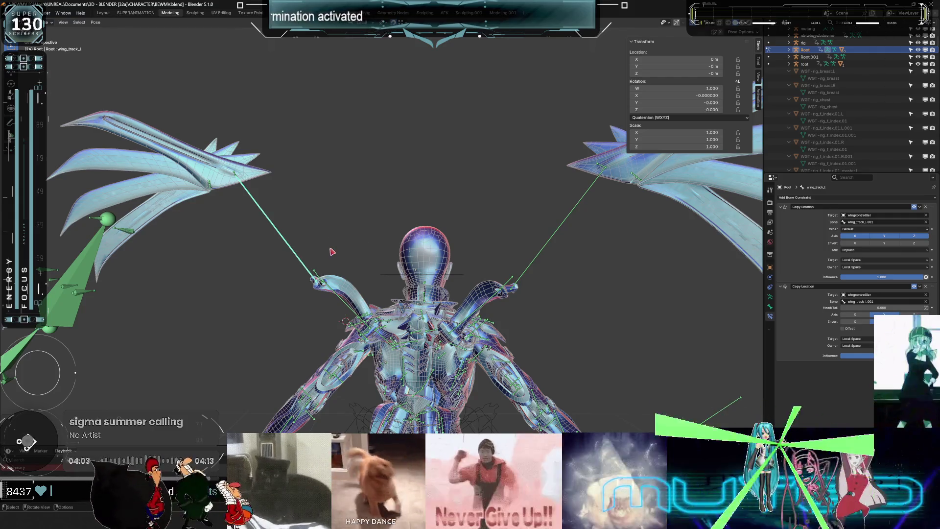
{"action": "right_click", "coordinate": [296, 253]}
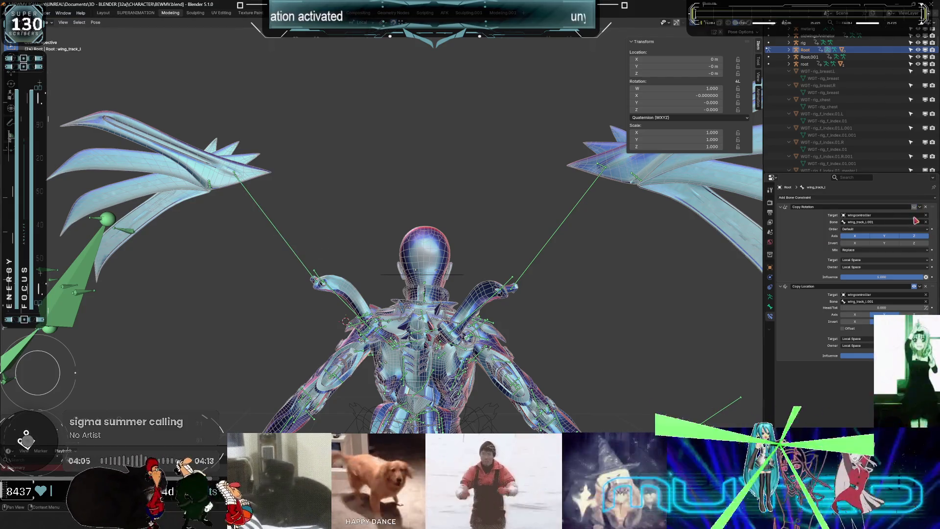
{"action": "left_click", "coordinate": [832, 286]}
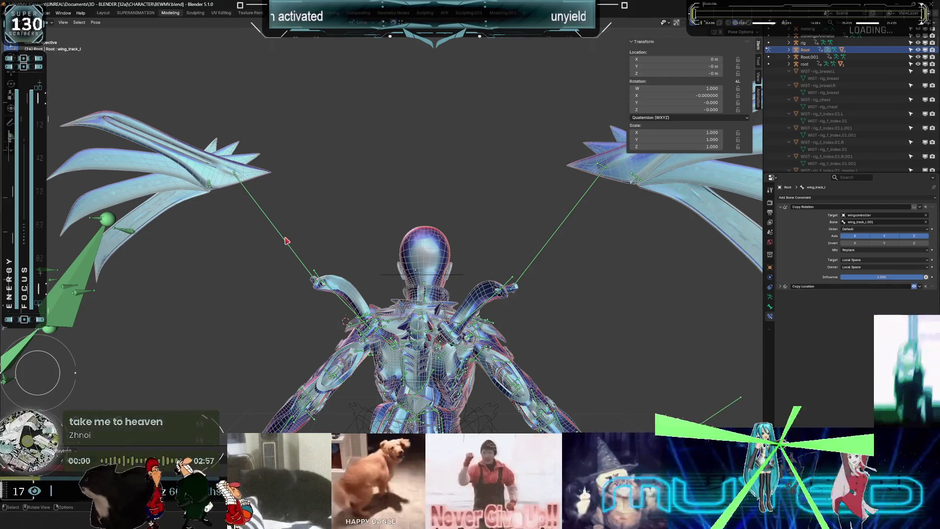
Switch the Copy Rotation constraint on, then play and scrub frames to check the wings folding.
{"action": "key", "text": "space"}
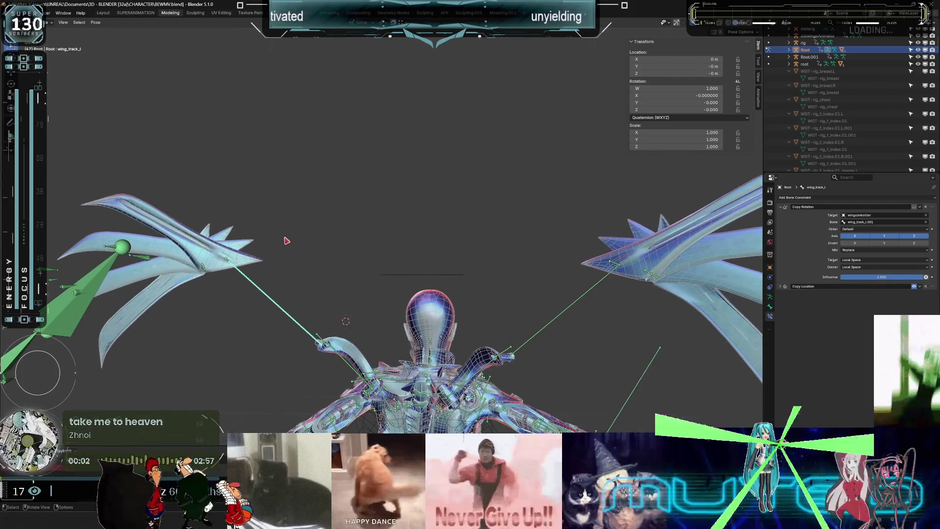
{"action": "right_click", "coordinate": [304, 259]}
{"action": "key", "text": "Escape"}
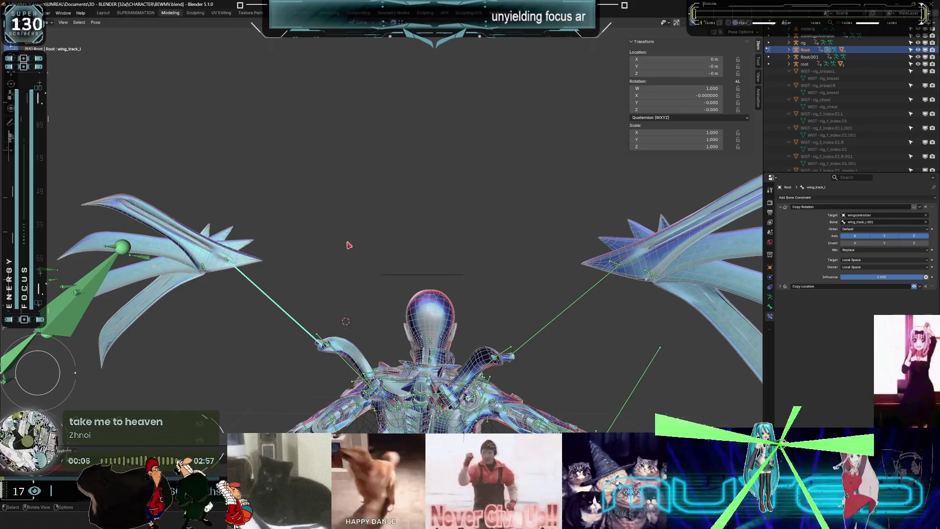
{"action": "right_click", "coordinate": [292, 310]}
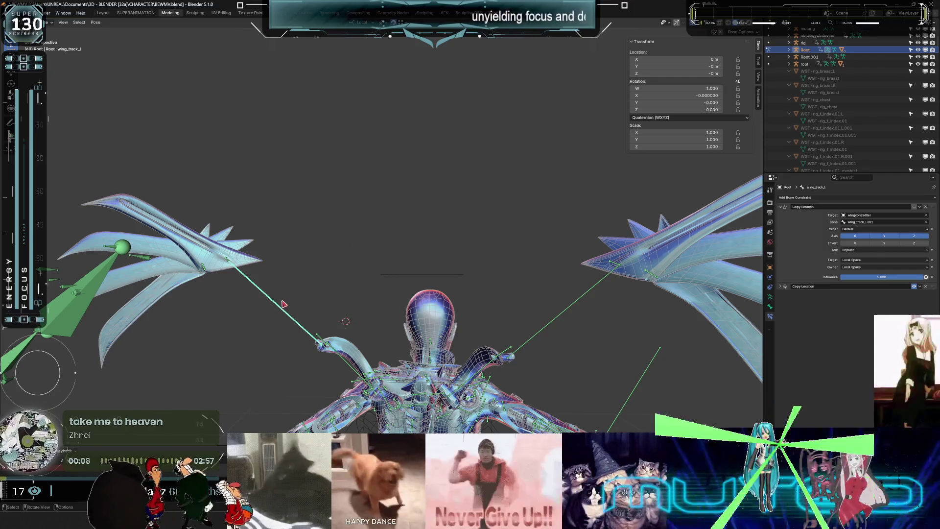
{"action": "right_click", "coordinate": [286, 315]}
{"action": "key", "text": "Escape"}
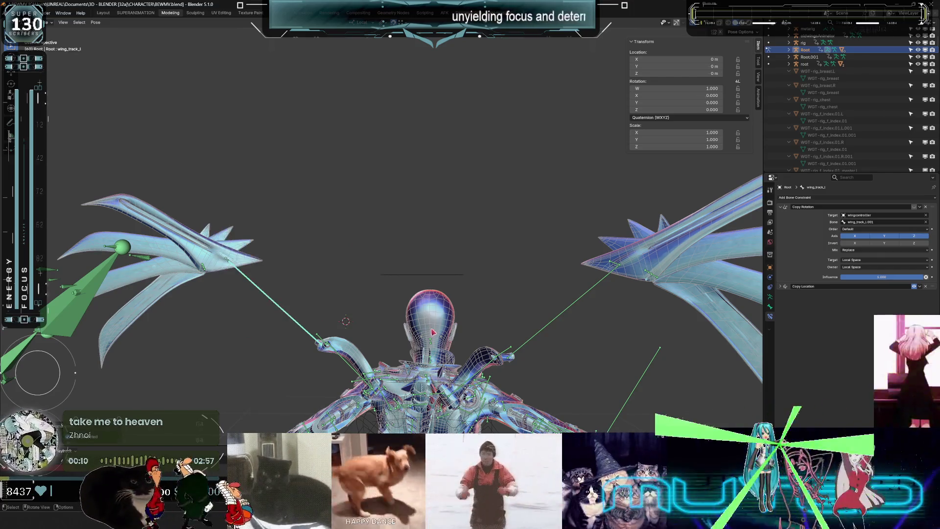
{"action": "mouse_move", "coordinate": [312, 343]}
{"action": "middle_mouse_down"}
{"action": "mouse_move", "coordinate": [316, 324]}
{"action": "mouse_move", "coordinate": [441, 314]}
{"action": "middle_mouse_up"}
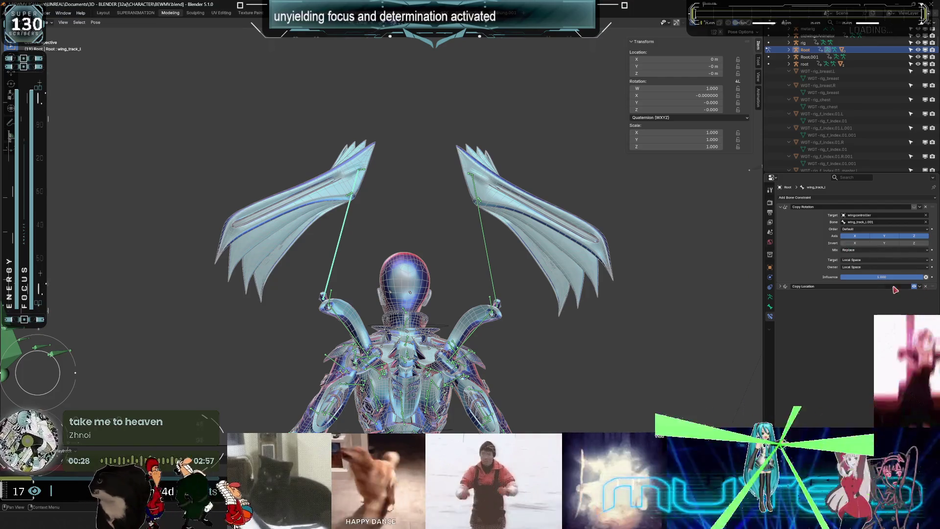
{"action": "left_click", "coordinate": [780, 288]}
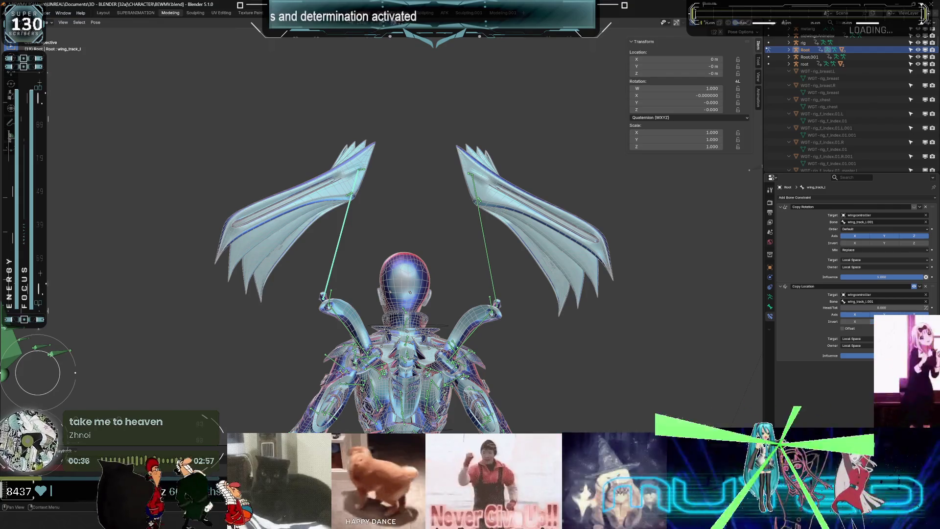
{"action": "left_click", "coordinate": [914, 206]}
{"action": "left_click_drag", "start_coordinate": [338, 422], "coordinate": [339, 422]}
{"action": "mouse_move", "coordinate": [296, 329]}
{"action": "middle_mouse_down"}
{"action": "mouse_move", "coordinate": [510, 227]}
{"action": "mouse_move", "coordinate": [365, 312]}
{"action": "middle_mouse_up"}
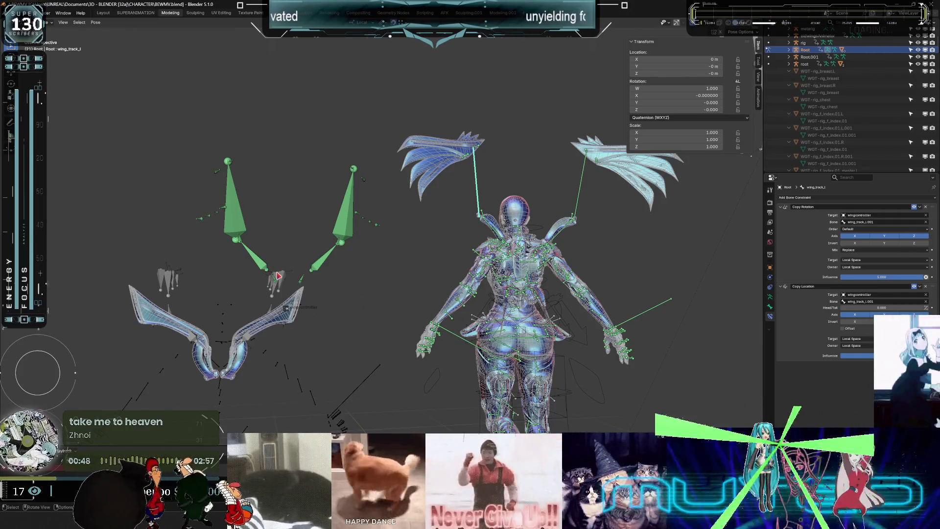
Add a Copy Location constraint to wing_track_l.001 above Limit Location, targeting oldwingsAnimator.
{"action": "left_click", "coordinate": [234, 220]}
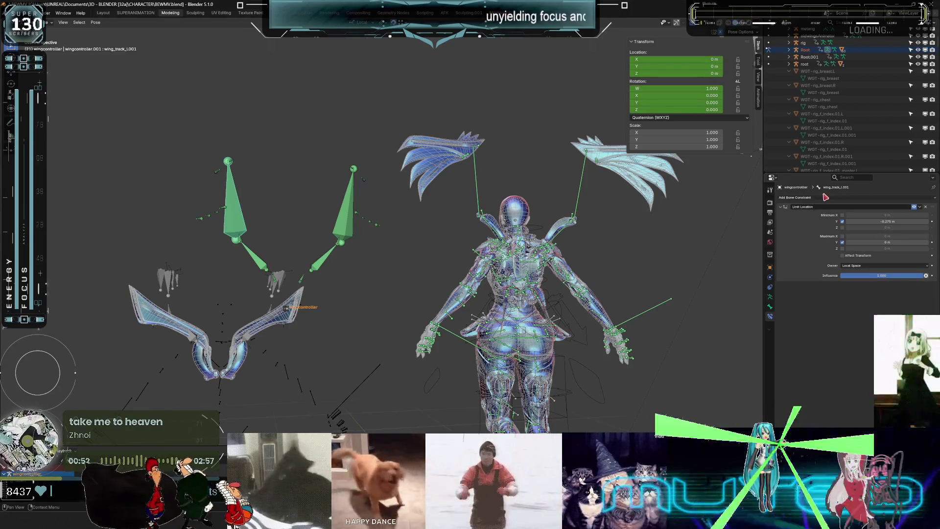
{"action": "left_click", "coordinate": [824, 198]}
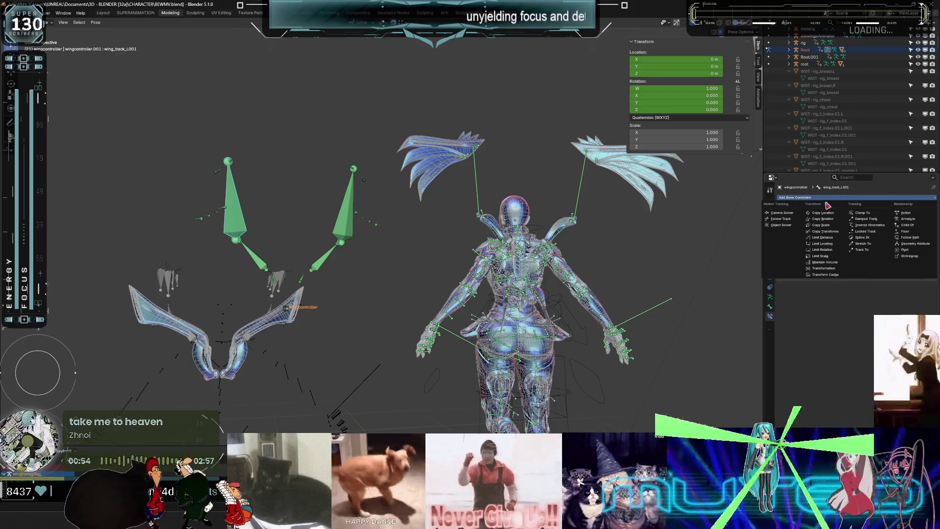
{"action": "left_click", "coordinate": [828, 213]}
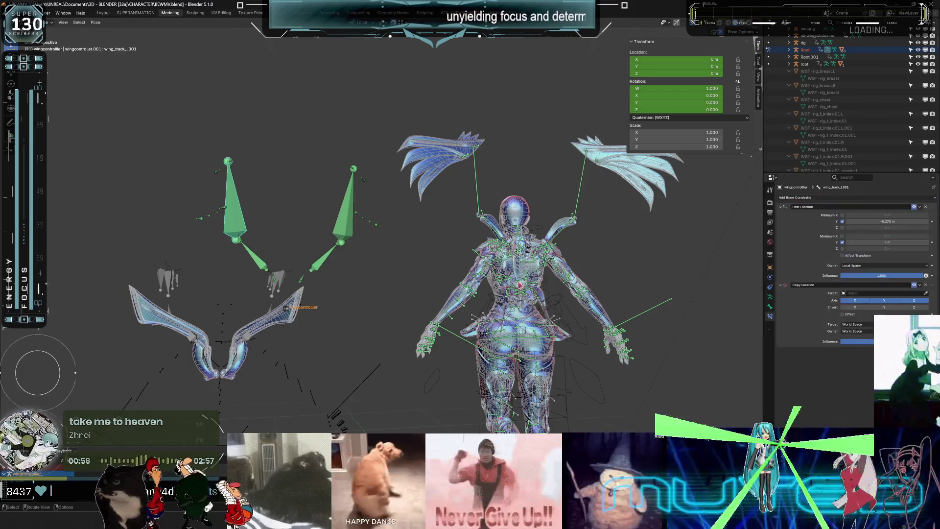
{"action": "left_click_drag", "start_coordinate": [929, 289], "coordinate": [853, 219]}
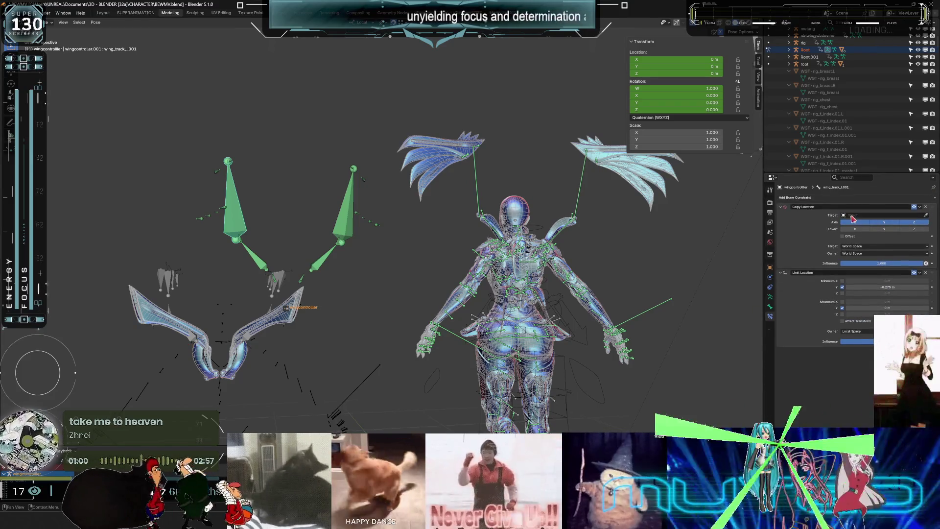
{"action": "left_click", "coordinate": [852, 216]}
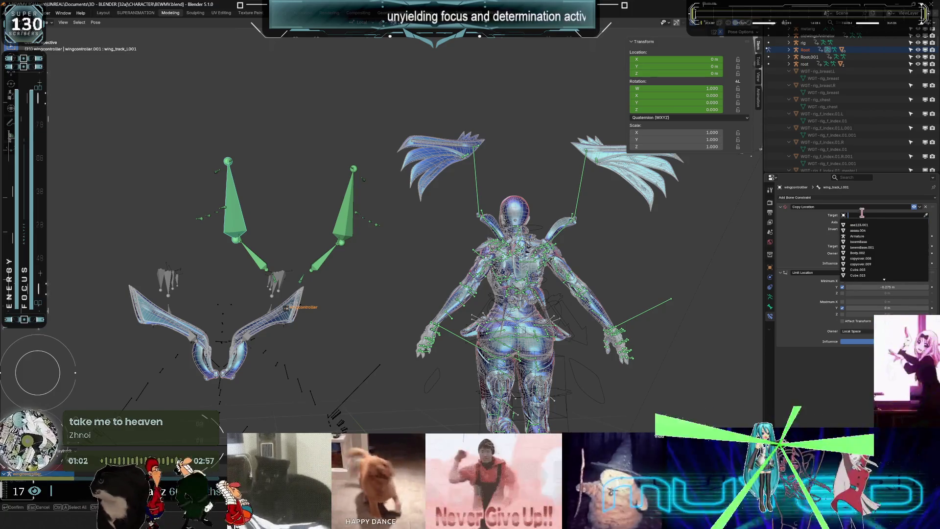
{"action": "type", "text": "wing"}
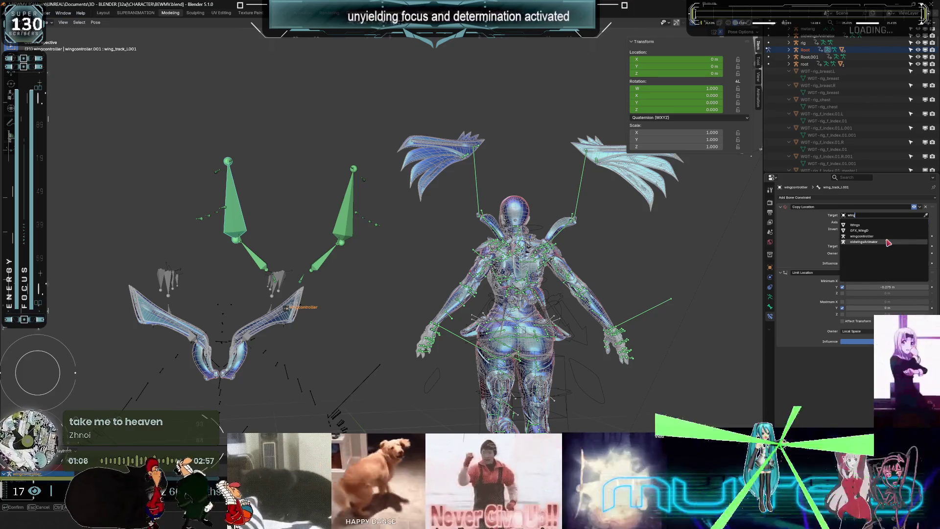
{"action": "left_click", "coordinate": [887, 242]}
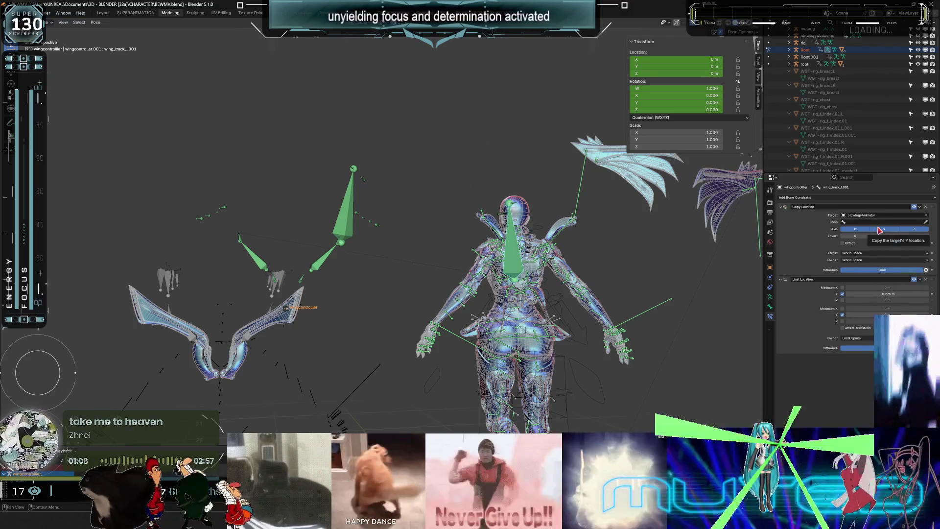
Set target and owner spaces to Local Space, bone wing_track_l.001, and influence 1.000.
{"action": "left_click", "coordinate": [865, 253]}
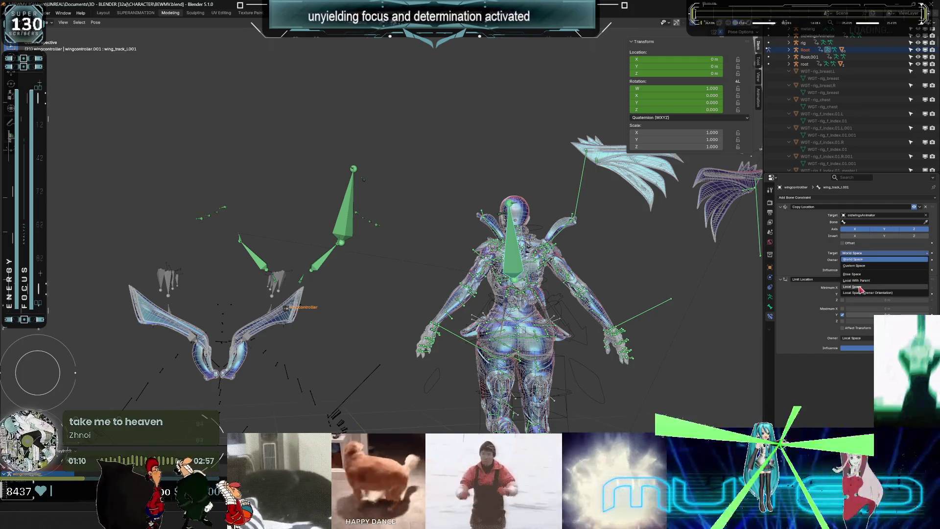
{"action": "left_click", "coordinate": [858, 287]}
{"action": "left_click", "coordinate": [860, 260]}
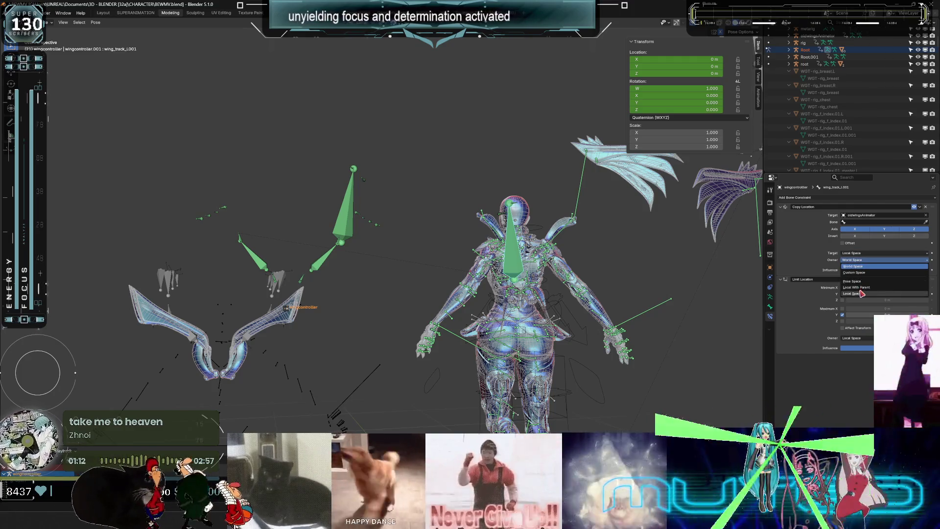
{"action": "left_click", "coordinate": [862, 293]}
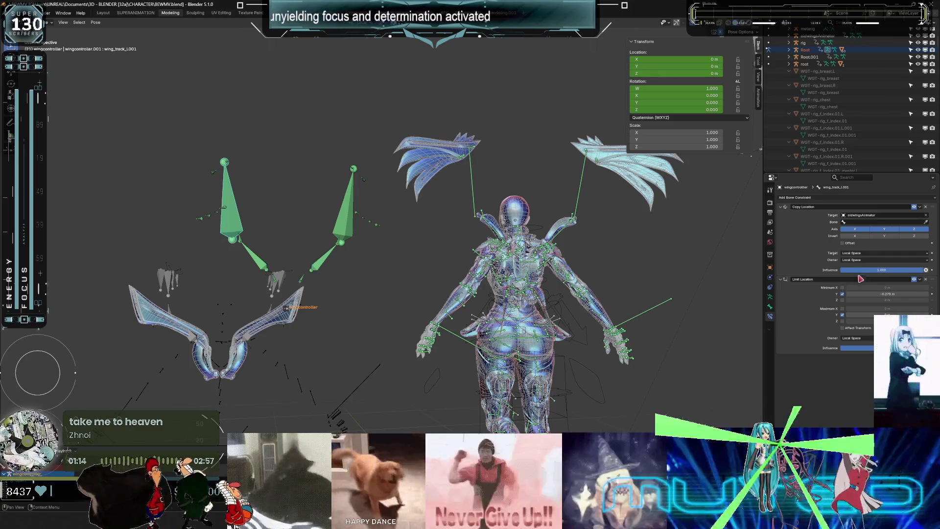
{"action": "left_click", "coordinate": [863, 222]}
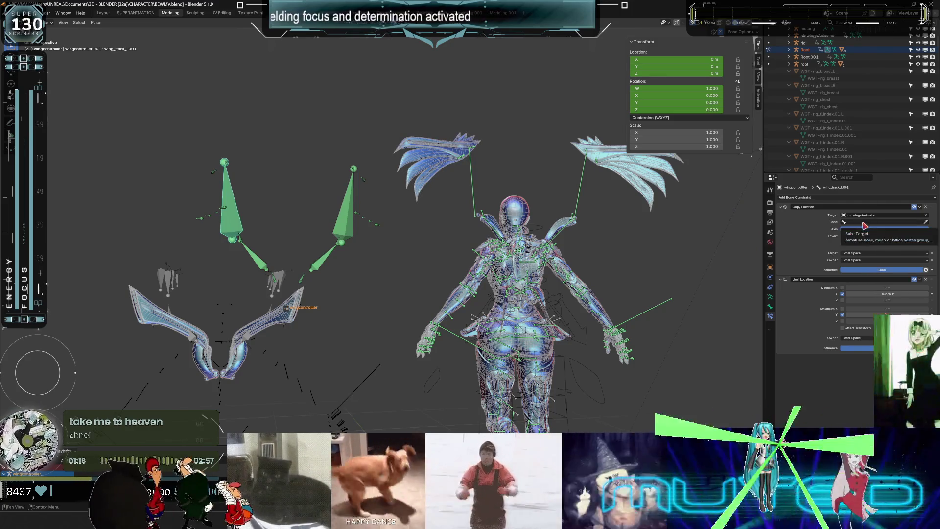
{"action": "type", "text": "trac"}
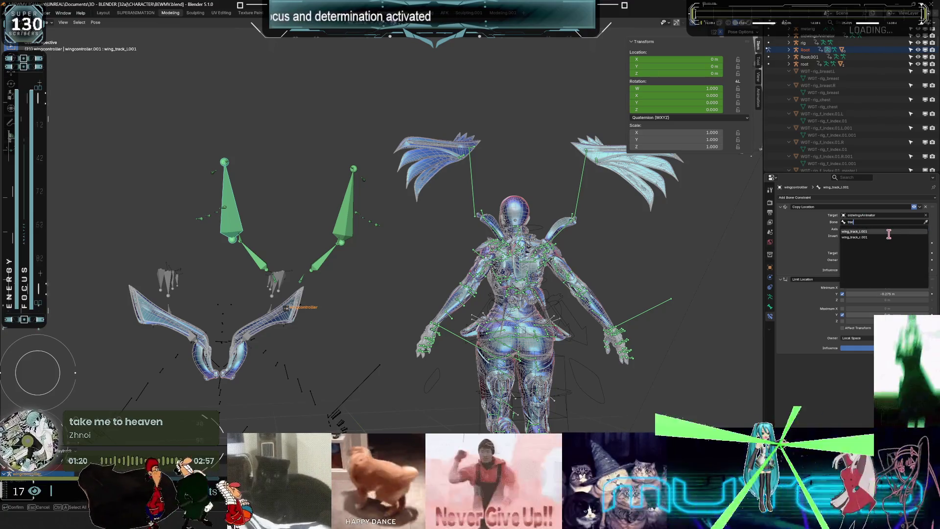
{"action": "left_click", "coordinate": [864, 231]}
{"action": "mouse_move", "coordinate": [609, 248]}
{"action": "middle_mouse_down"}
{"action": "mouse_move", "coordinate": [612, 255]}
{"action": "mouse_move", "coordinate": [610, 240]}
{"action": "middle_mouse_up"}
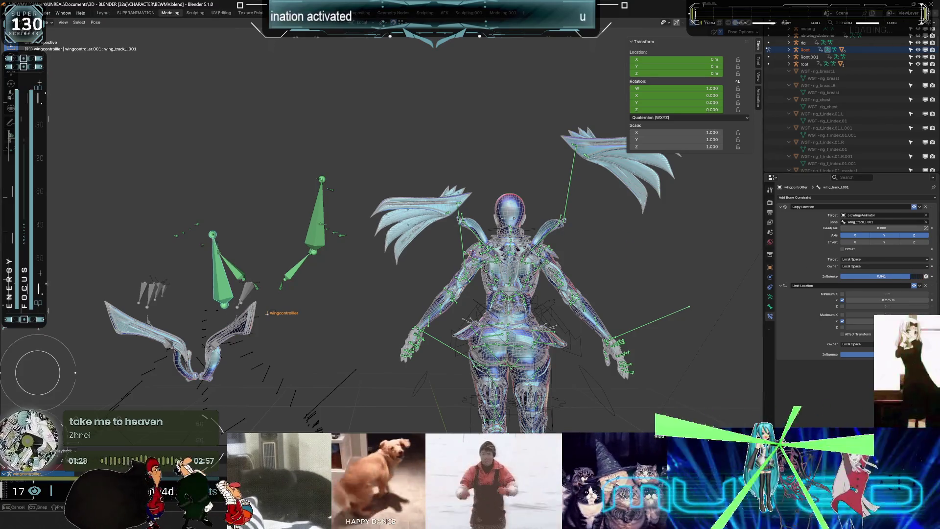
{"action": "left_click_drag", "start_coordinate": [919, 279], "coordinate": [918, 279]}
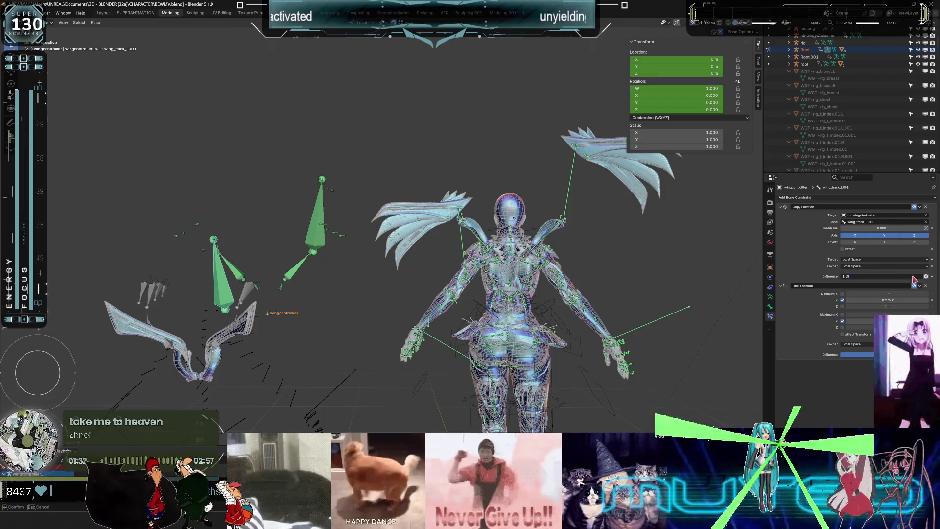
{"action": "key", "text": "Return"}
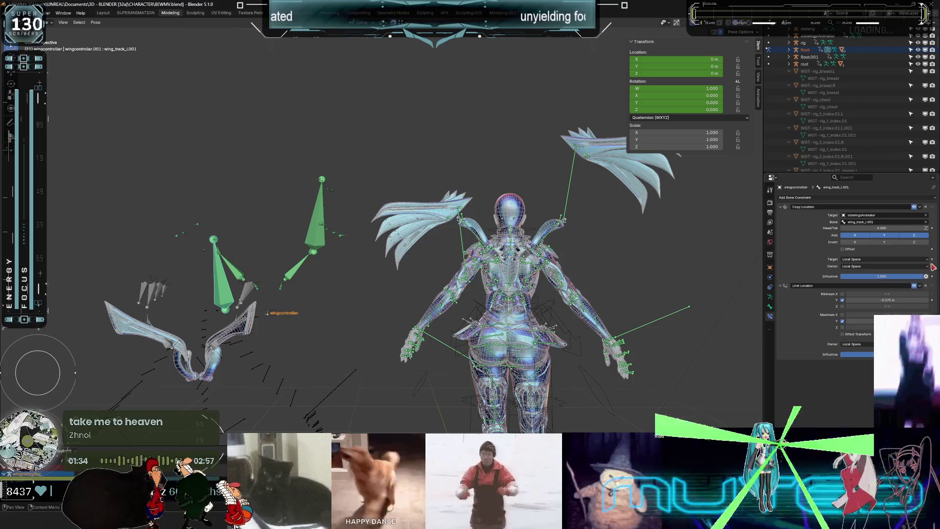
{"action": "scroll", "coordinate": [490, 263], "scroll_direction": "up", "scroll_amount": 5}
{"action": "middle_click_drag", "start_coordinate": [490, 262], "coordinate": [505, 241]}
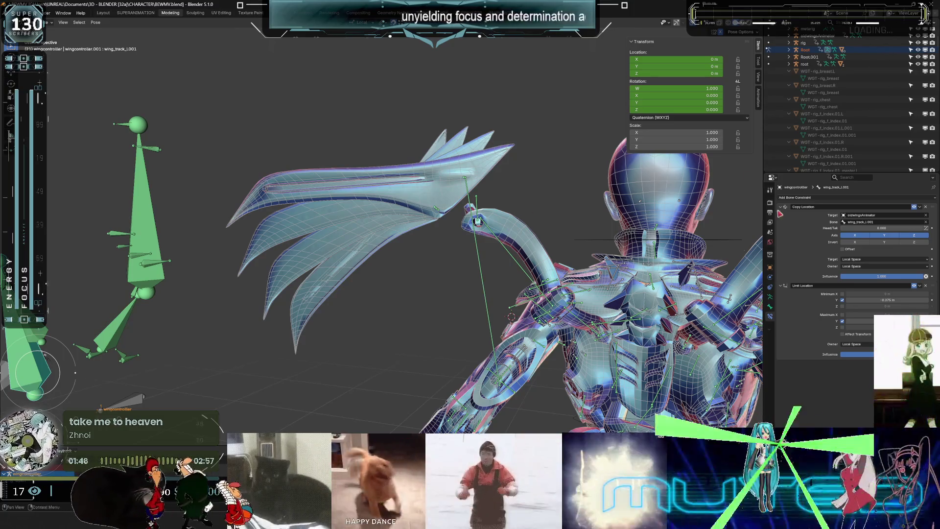
{"action": "left_click", "coordinate": [807, 198]}
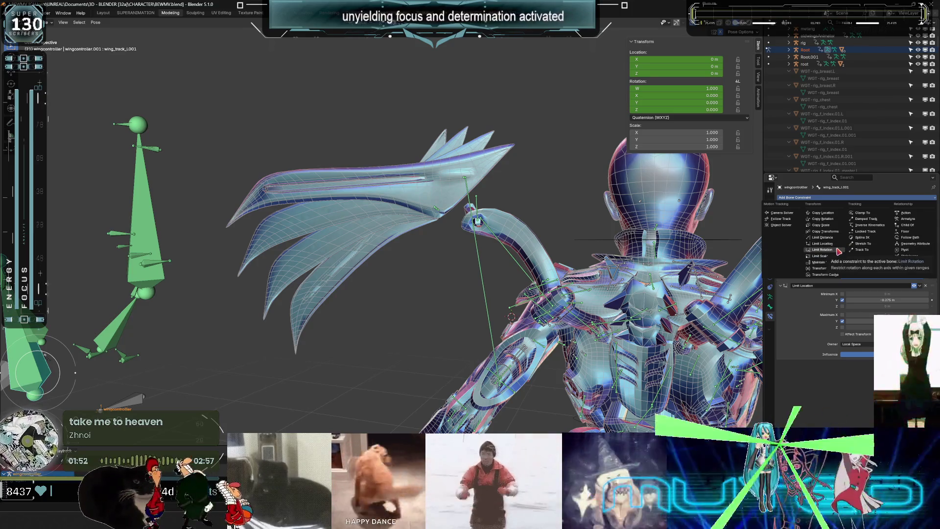
{"action": "left_click", "coordinate": [823, 212]}
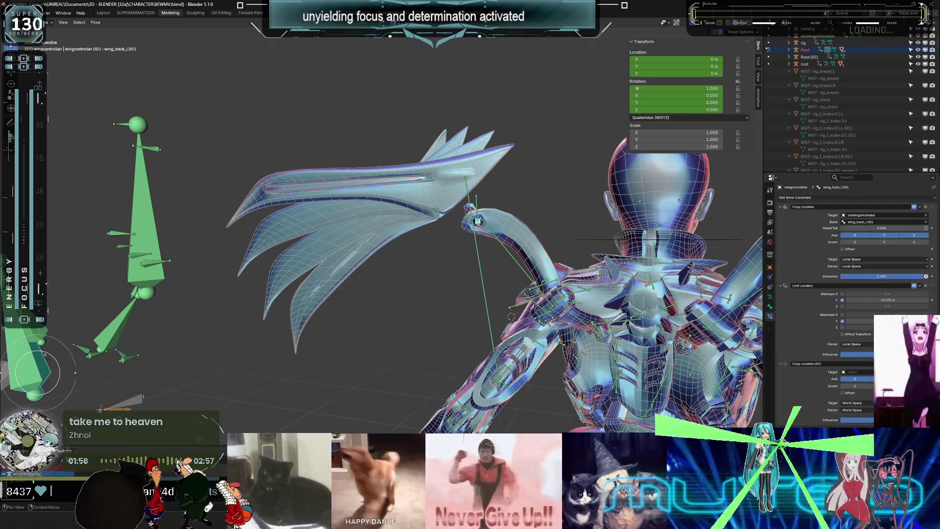
{"action": "left_click_drag", "start_coordinate": [920, 363], "coordinate": [920, 284]}
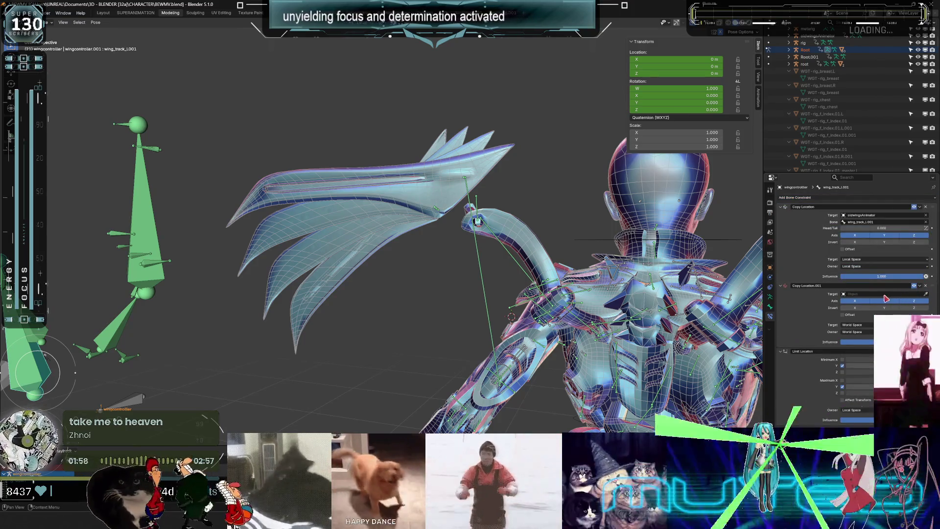
{"action": "left_click", "coordinate": [904, 294]}
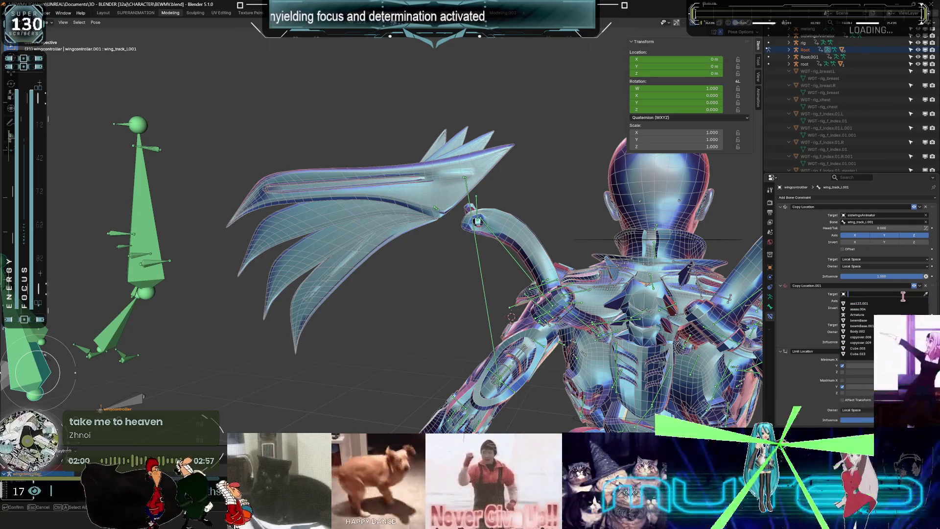
{"action": "type", "text": "old"}
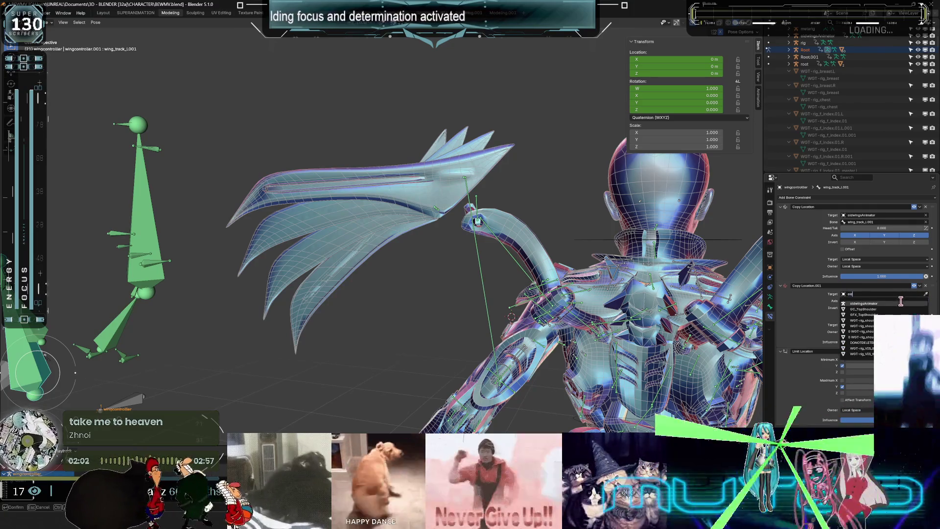
{"action": "left_click", "coordinate": [890, 303]}
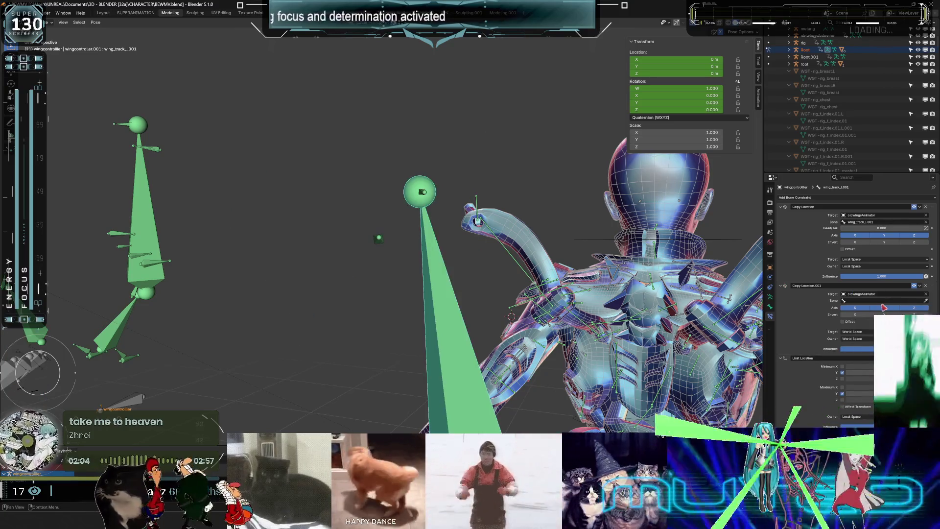
{"action": "left_click", "coordinate": [872, 301]}
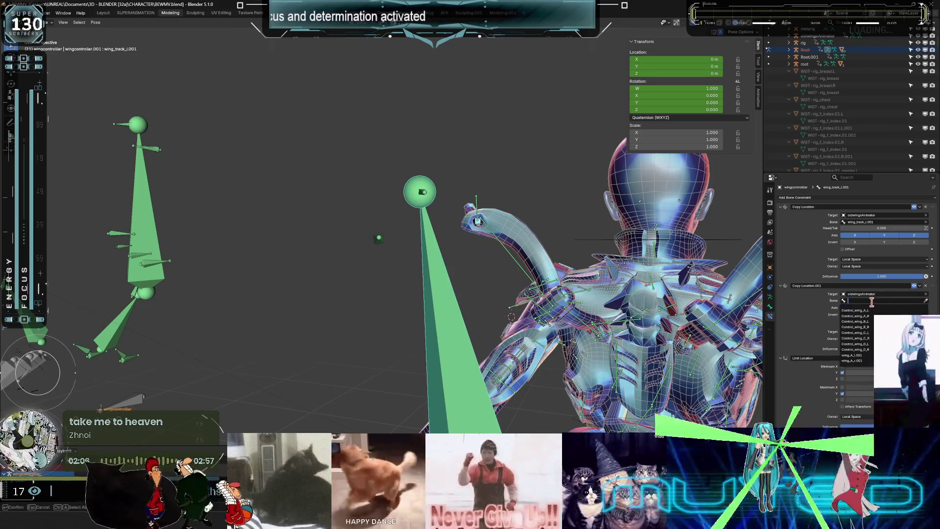
{"action": "left_click", "coordinate": [843, 310]}
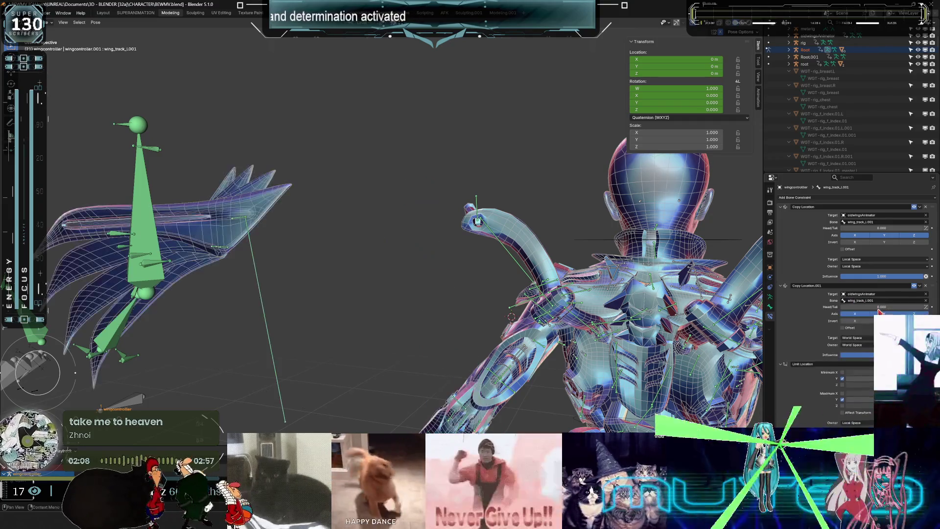
{"action": "left_click", "coordinate": [855, 344]}
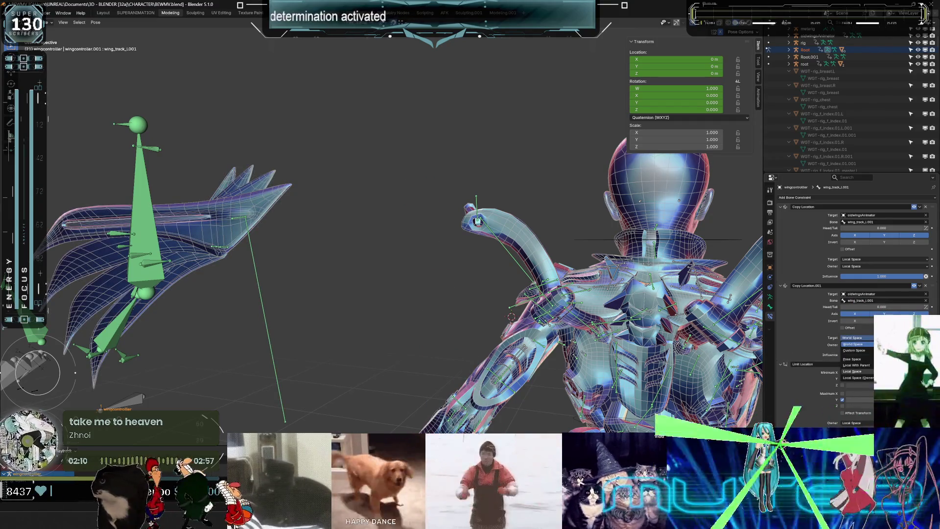
{"action": "left_click", "coordinate": [853, 372]}
{"action": "left_click", "coordinate": [854, 345]}
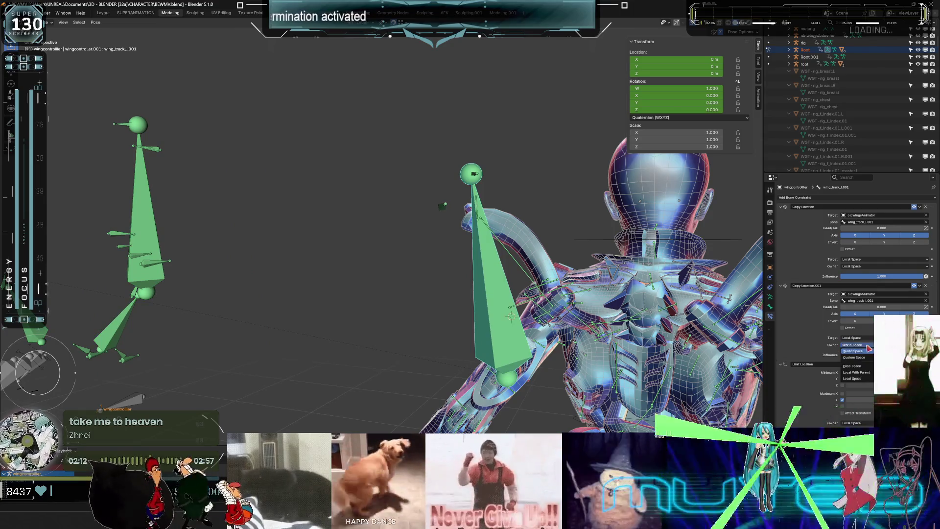
{"action": "left_click", "coordinate": [869, 379]}
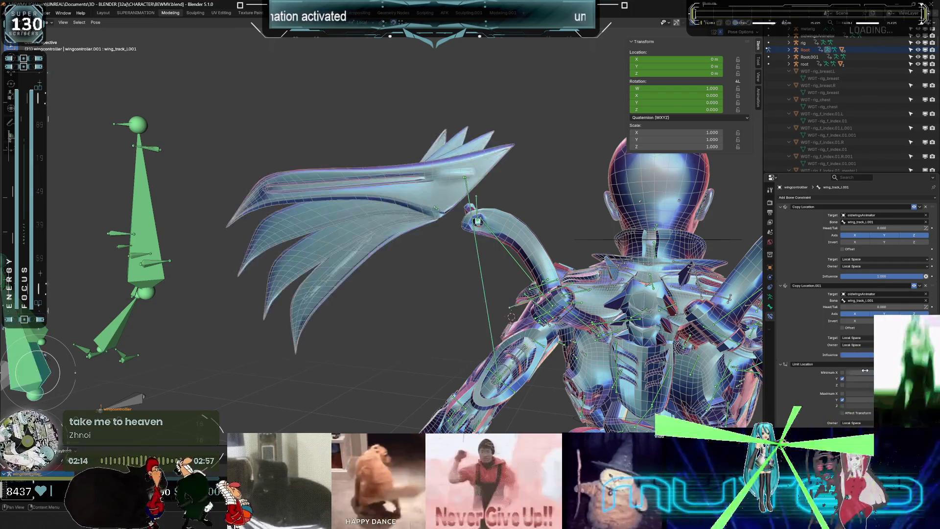
{"action": "mouse_move", "coordinate": [872, 308]}
{"action": "left_mouse_down"}
{"action": "mouse_move", "coordinate": [906, 308]}
{"action": "mouse_move", "coordinate": [872, 308]}
{"action": "left_mouse_up"}
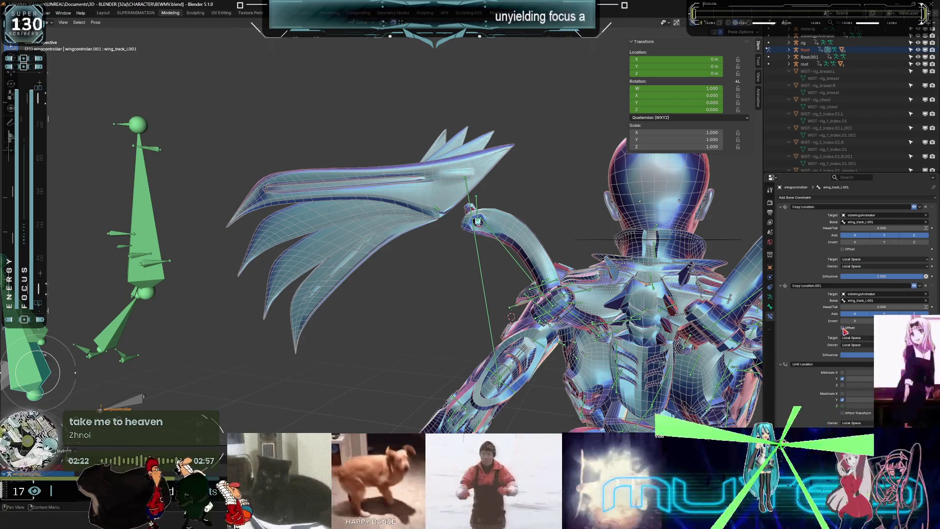
{"action": "left_click", "coordinate": [926, 285]}
{"action": "mouse_move", "coordinate": [608, 265]}
{"action": "middle_mouse_down"}
{"action": "mouse_move", "coordinate": [529, 272]}
{"action": "mouse_move", "coordinate": [541, 260]}
{"action": "middle_mouse_up"}
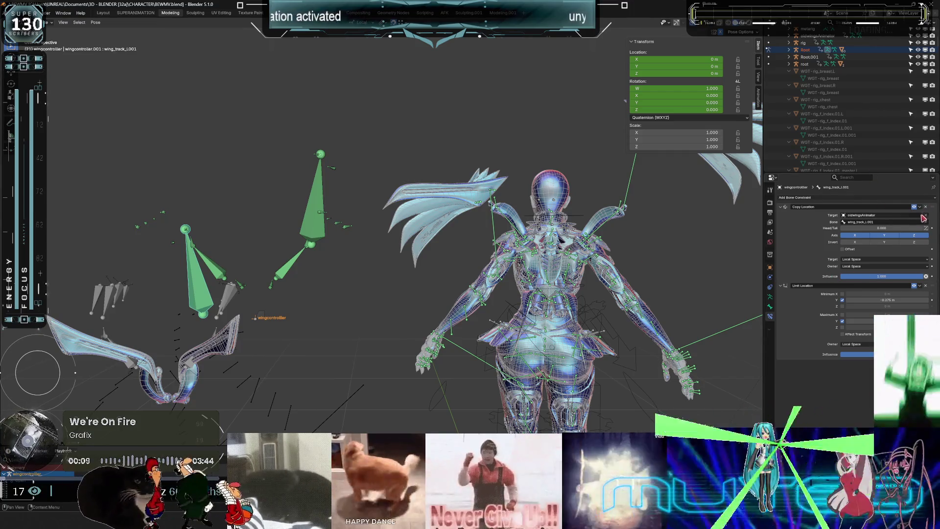
Add a Transformation constraint above Limit Location and delete the Copy Location constraint.
{"action": "mouse_move", "coordinate": [881, 228]}
{"action": "left_mouse_down"}
{"action": "mouse_move", "coordinate": [896, 228]}
{"action": "mouse_move", "coordinate": [705, 239]}
{"action": "left_mouse_up"}
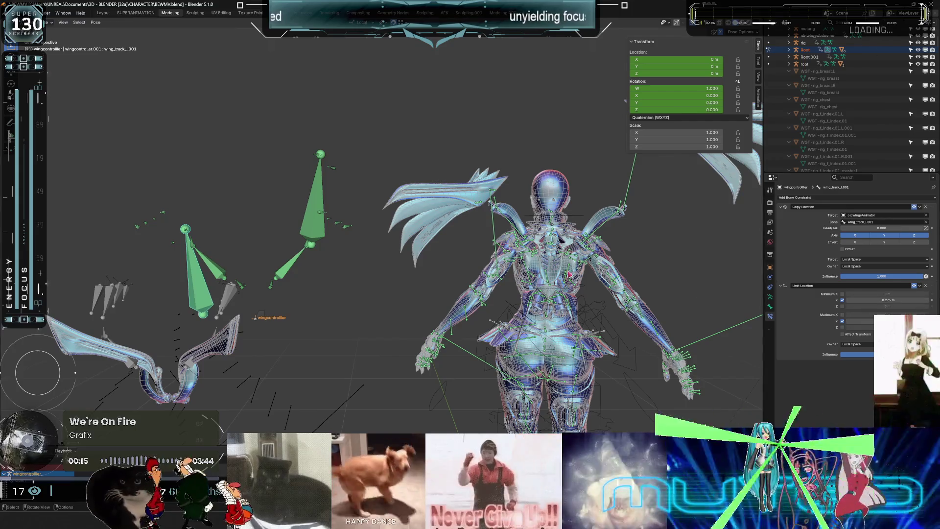
{"action": "scroll", "coordinate": [514, 233], "scroll_direction": "up", "scroll_amount": 5}
{"action": "mouse_move", "coordinate": [514, 233]}
{"action": "middle_mouse_down"}
{"action": "mouse_move", "coordinate": [497, 253]}
{"action": "mouse_move", "coordinate": [477, 255]}
{"action": "middle_mouse_up"}
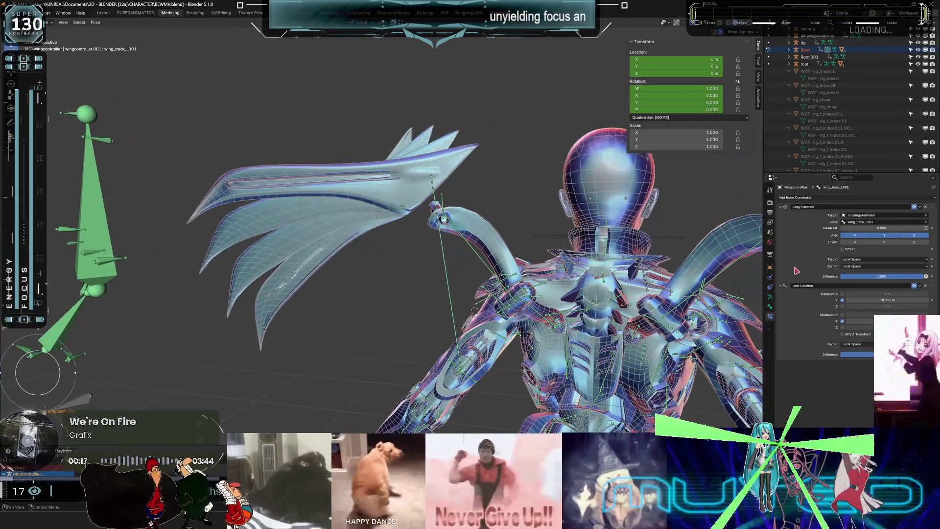
{"action": "left_click", "coordinate": [818, 198]}
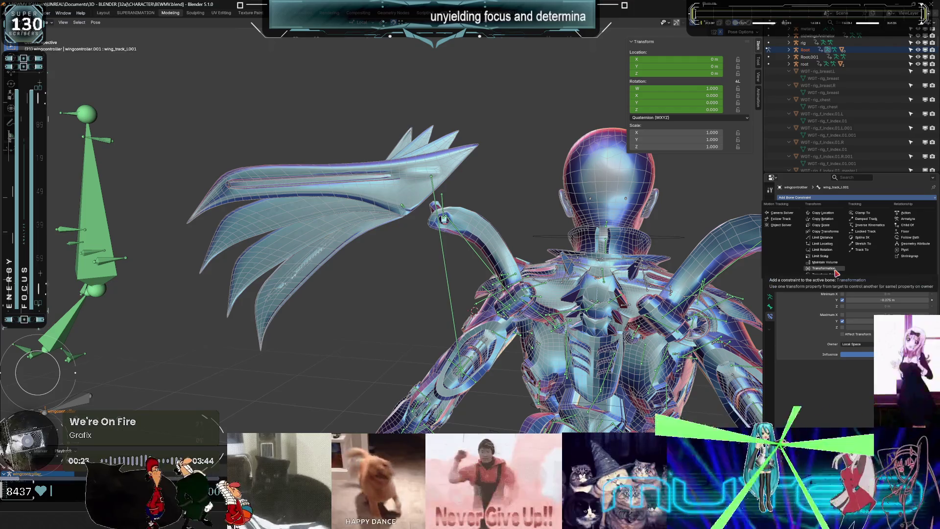
{"action": "left_click", "coordinate": [833, 269]}
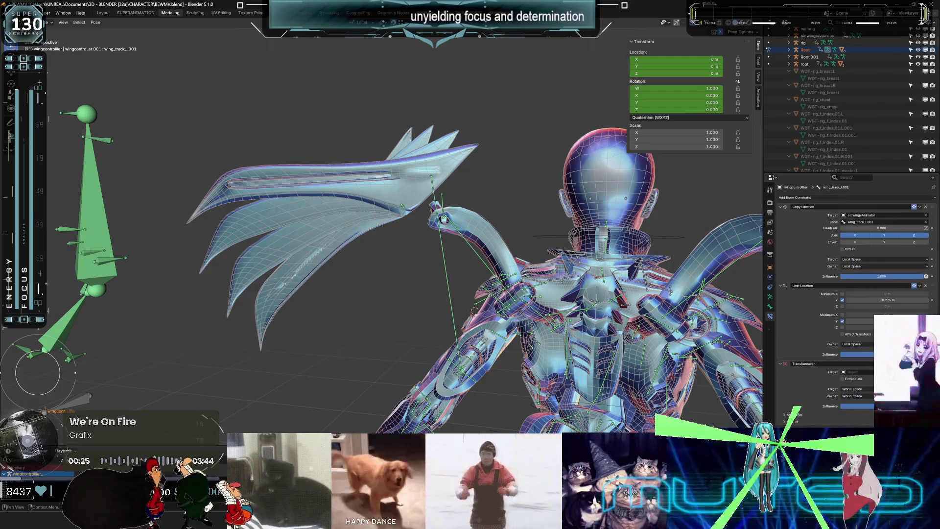
{"action": "left_click_drag", "start_coordinate": [932, 364], "coordinate": [932, 286]}
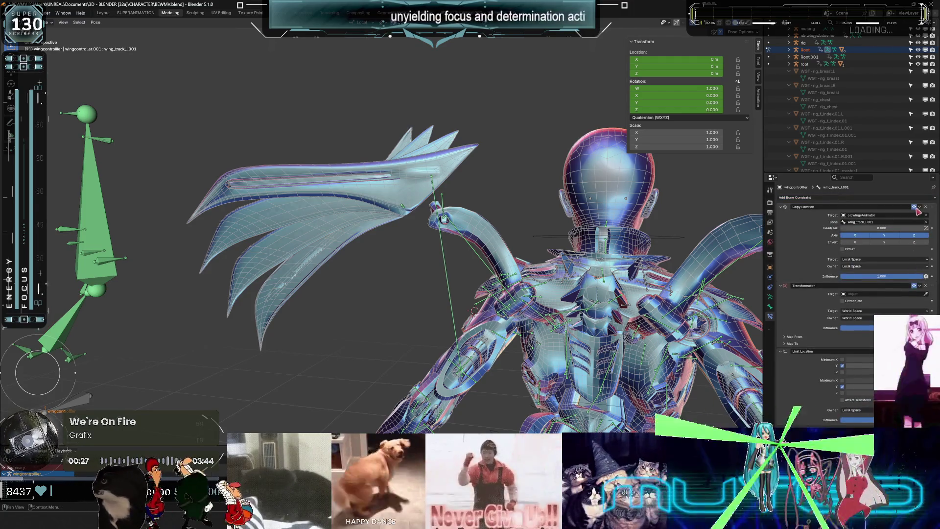
{"action": "left_click", "coordinate": [930, 210]}
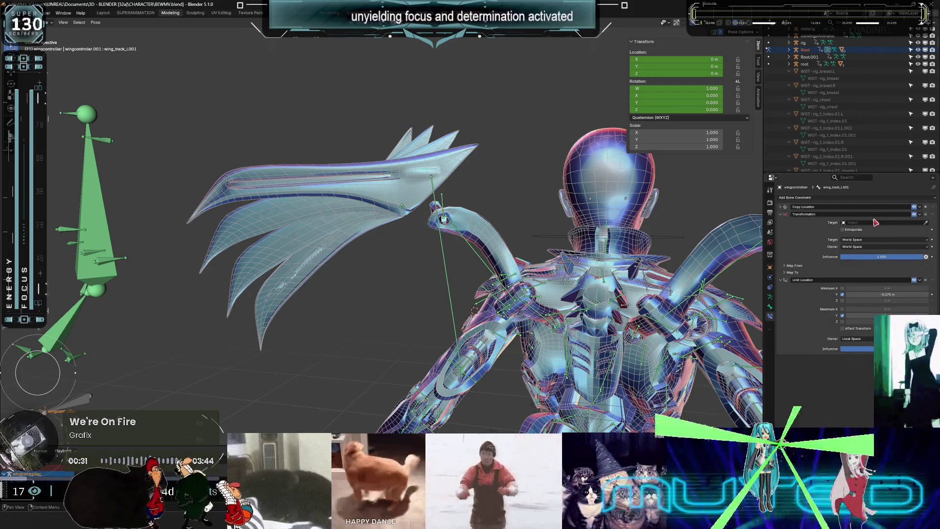
{"action": "key", "text": "ctrl+x"}
Target oldwingsAnimator bone wing_track_L.001, both spaces Local, and expand Map From/Map To.
{"action": "left_click", "coordinate": [869, 216]}
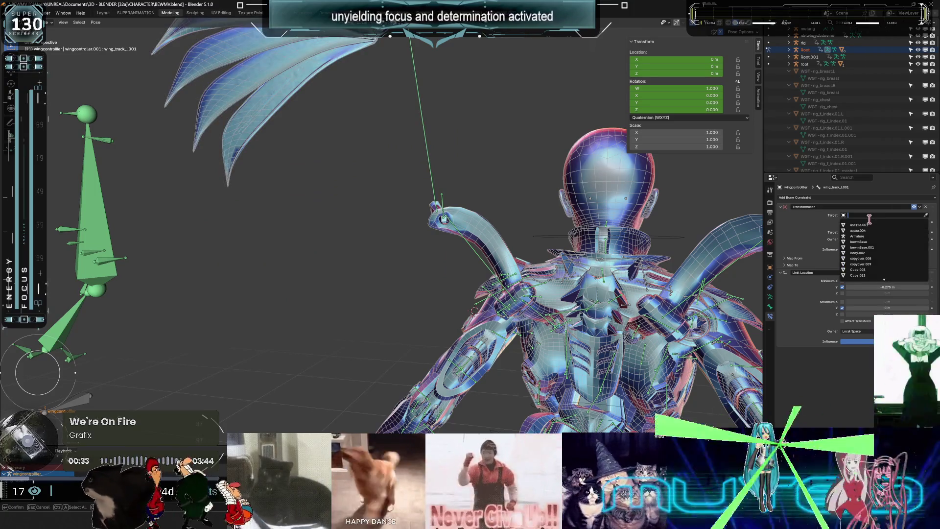
{"action": "type", "text": "shold"}
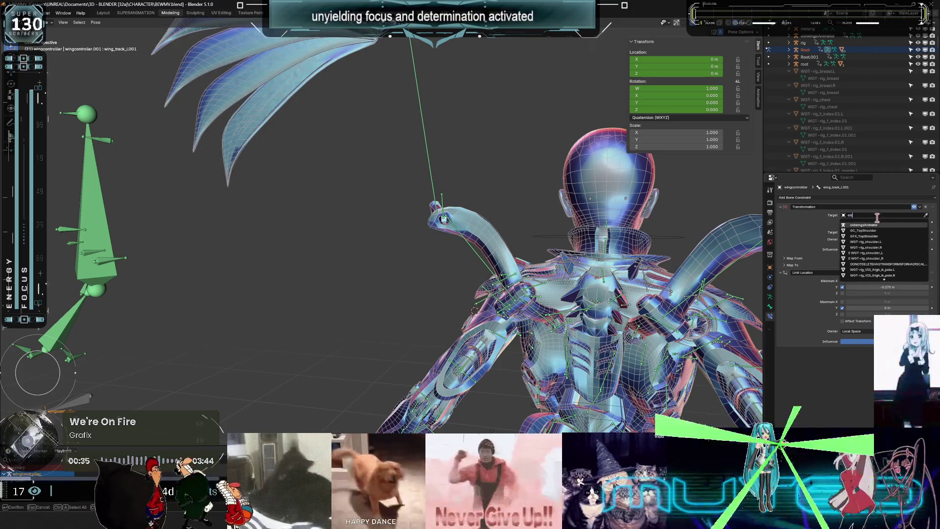
{"action": "left_click", "coordinate": [875, 225]}
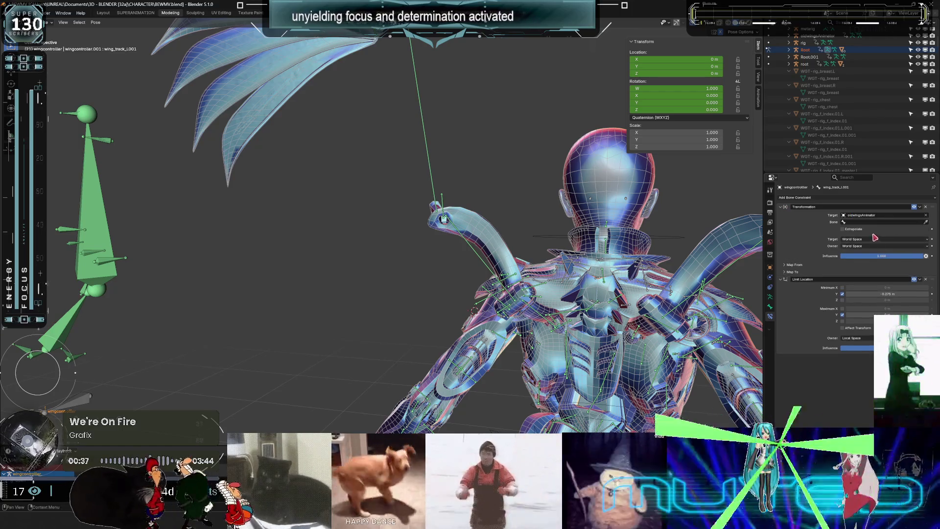
{"action": "left_click", "coordinate": [864, 222]}
{"action": "type", "text": "track"}
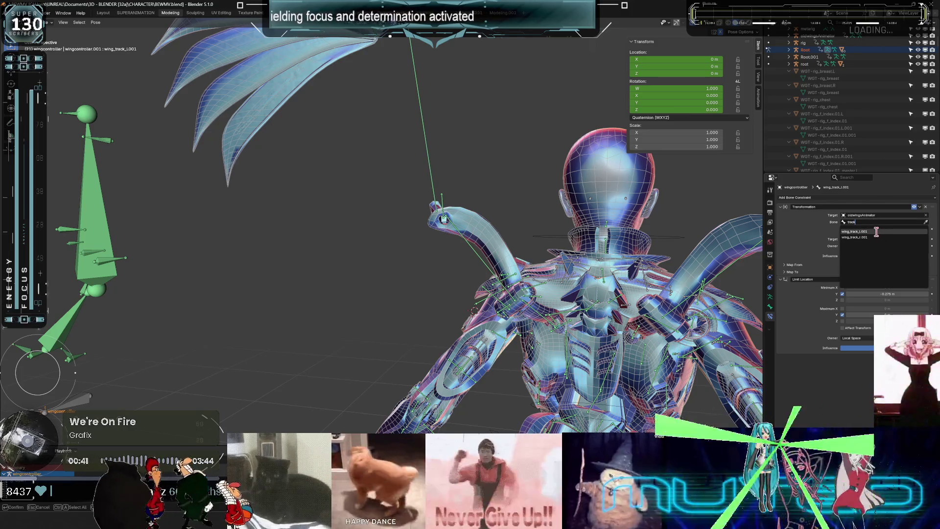
{"action": "left_click", "coordinate": [875, 231]}
{"action": "left_click", "coordinate": [875, 239]}
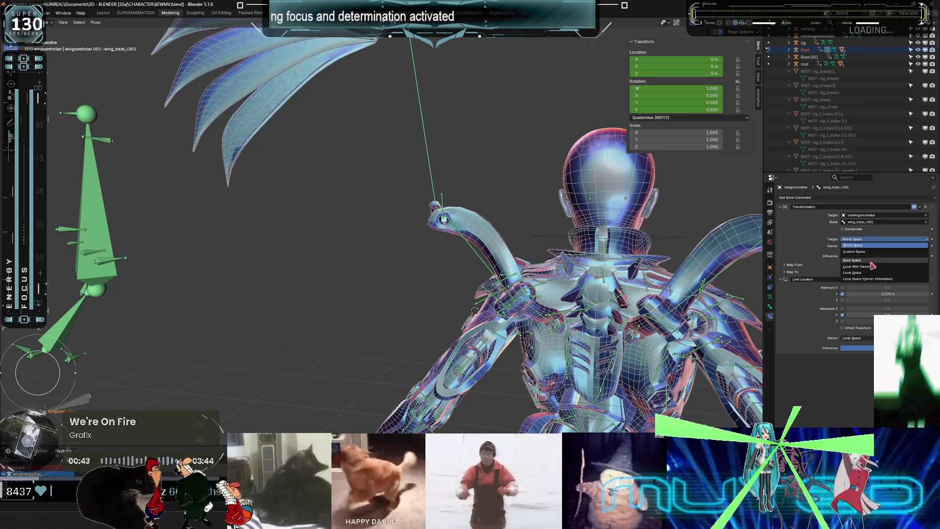
{"action": "left_click", "coordinate": [862, 273]}
{"action": "left_click", "coordinate": [869, 246]}
{"action": "left_click", "coordinate": [870, 279]}
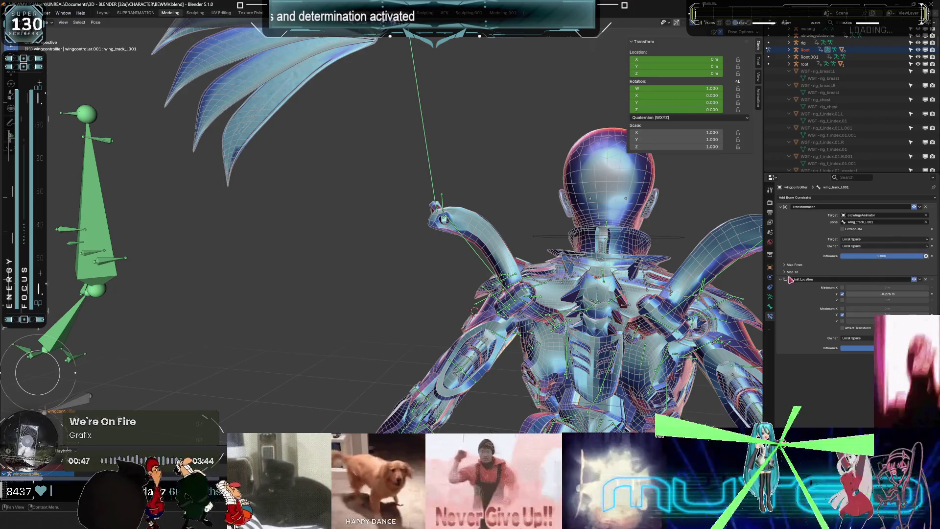
{"action": "left_click", "coordinate": [786, 265]}
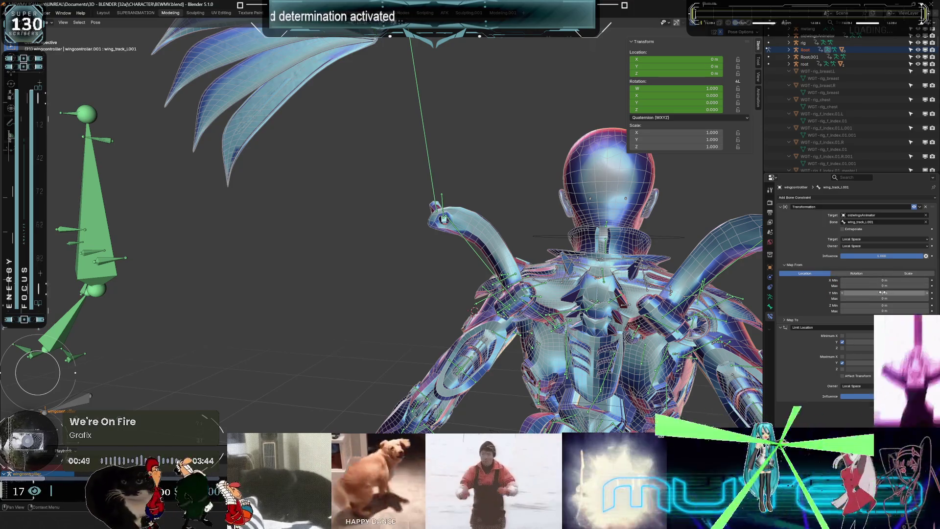
{"action": "left_click", "coordinate": [785, 320]}
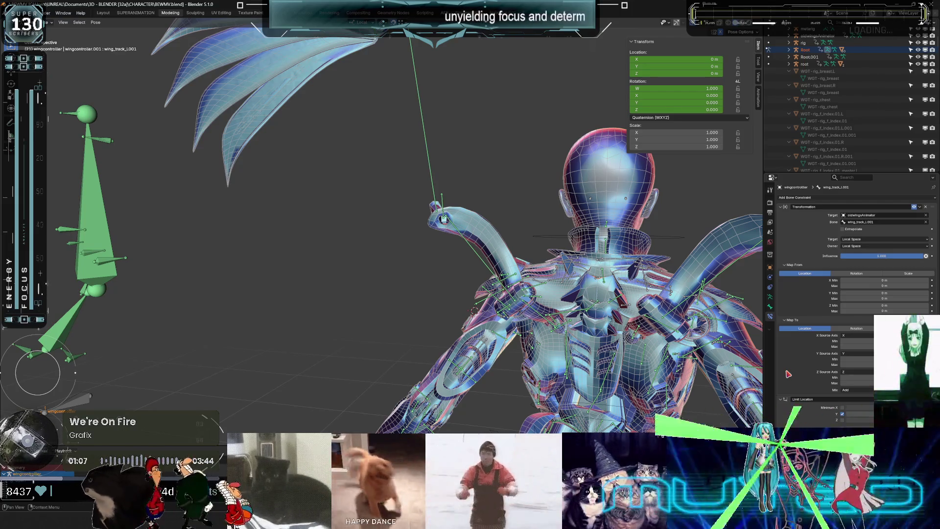
{"action": "right_click", "coordinate": [394, 254]}
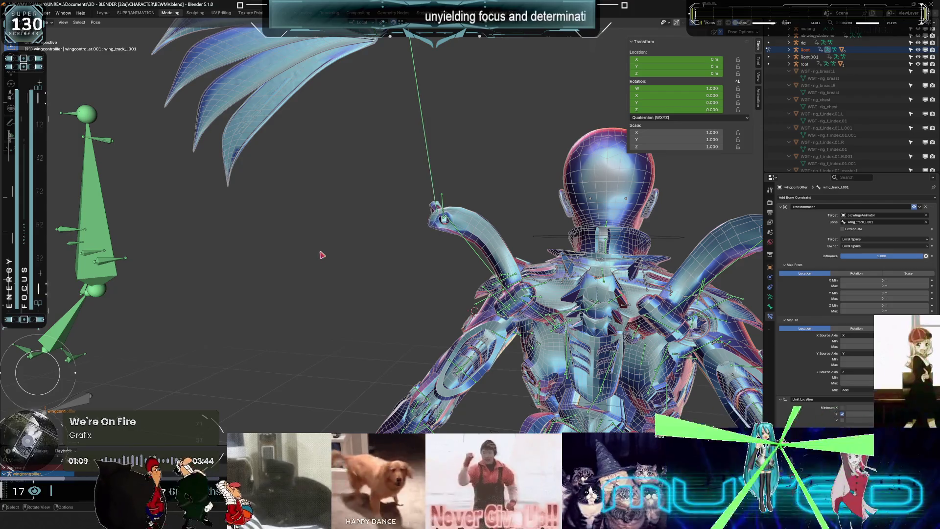
{"action": "key", "text": "ctrl+KP_1"}
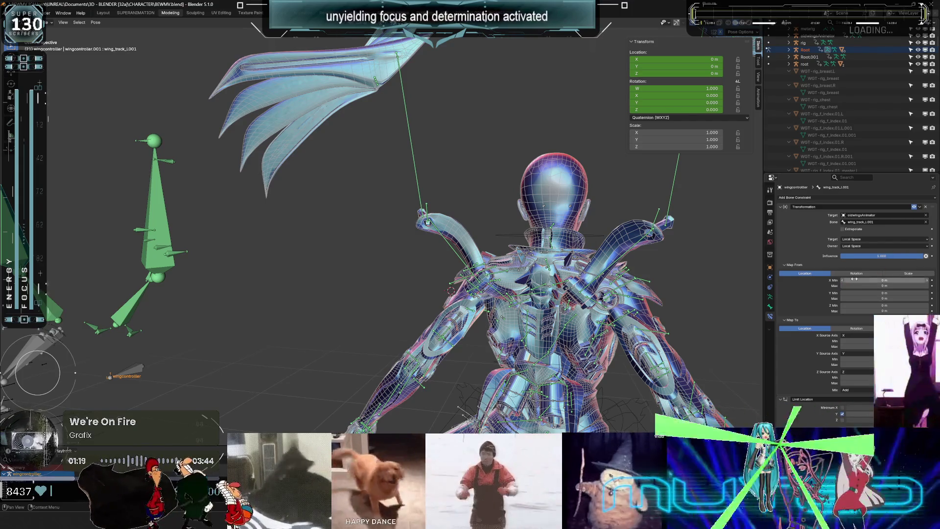
{"action": "scroll", "coordinate": [401, 249], "scroll_direction": "down", "scroll_amount": 3}
{"action": "middle_click_drag", "start_coordinate": [342, 248], "coordinate": [402, 250]}
{"action": "mouse_move", "coordinate": [147, 490]}
{"action": "left_mouse_down"}
{"action": "mouse_move", "coordinate": [117, 490]}
{"action": "mouse_move", "coordinate": [128, 490]}
{"action": "left_mouse_up"}
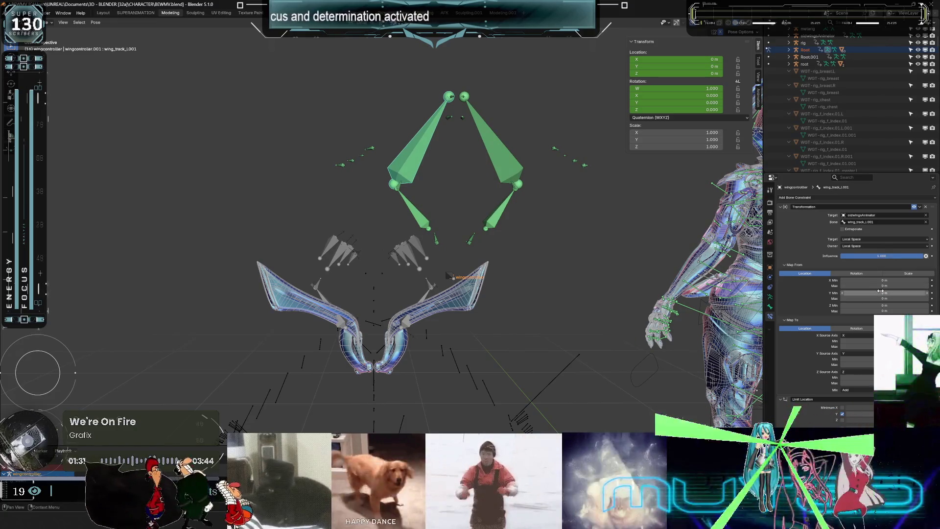
{"action": "middle_click_drag", "start_coordinate": [367, 271], "coordinate": [361, 281]}
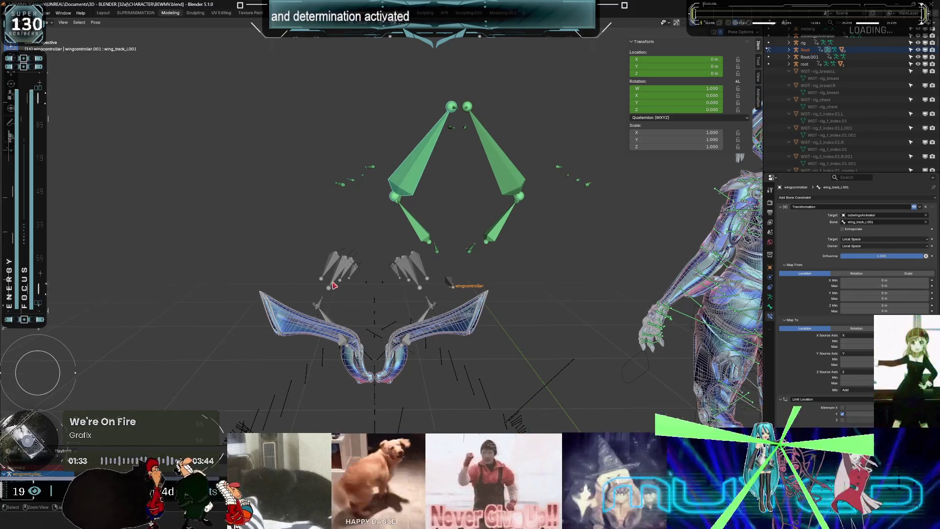
Unhide all wing bones on oldwingsAnimator in Pose Mode, then reselect the controller's wing_track_L001 bone.
{"action": "key", "text": "ctrl+Tab"}
{"action": "left_click", "coordinate": [338, 284]}
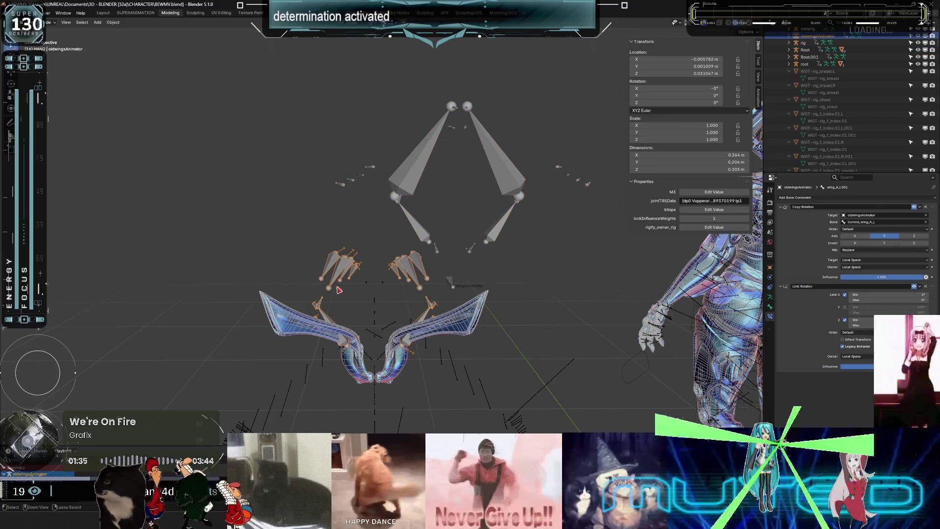
{"action": "key", "text": "ctrl+Tab"}
{"action": "scroll", "coordinate": [326, 346], "scroll_direction": "up", "scroll_amount": 2}
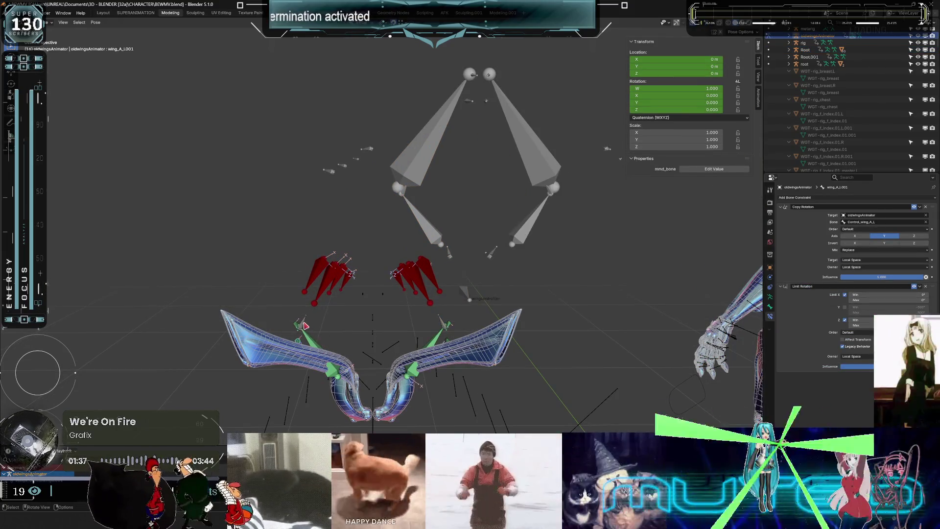
{"action": "left_click", "coordinate": [305, 326]}
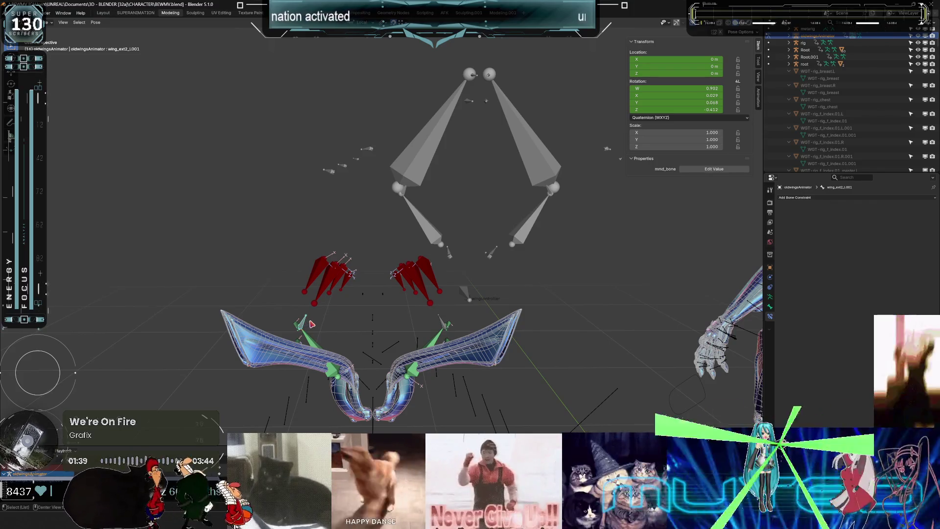
{"action": "key", "text": "alt+h"}
{"action": "left_click", "coordinate": [276, 389]}
{"action": "scroll", "coordinate": [391, 319], "scroll_direction": "down", "scroll_amount": 3}
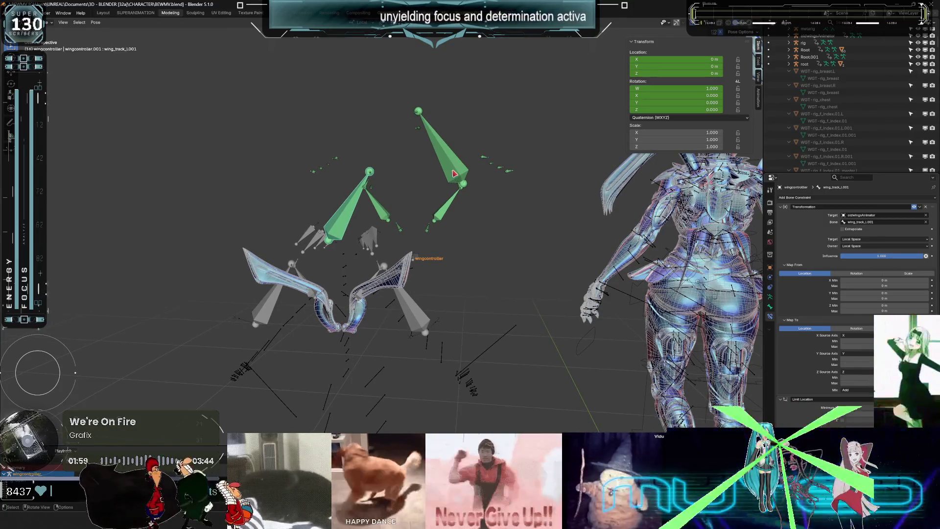
Step through frames, swing a green wing bone upward, and edit the Map To Y maximum value.
{"action": "key", "text": "Left"}
{"action": "key", "text": "Left"}
{"action": "key", "text": "Left"}
{"action": "key", "text": "Left"}
{"action": "key", "text": "Left"}
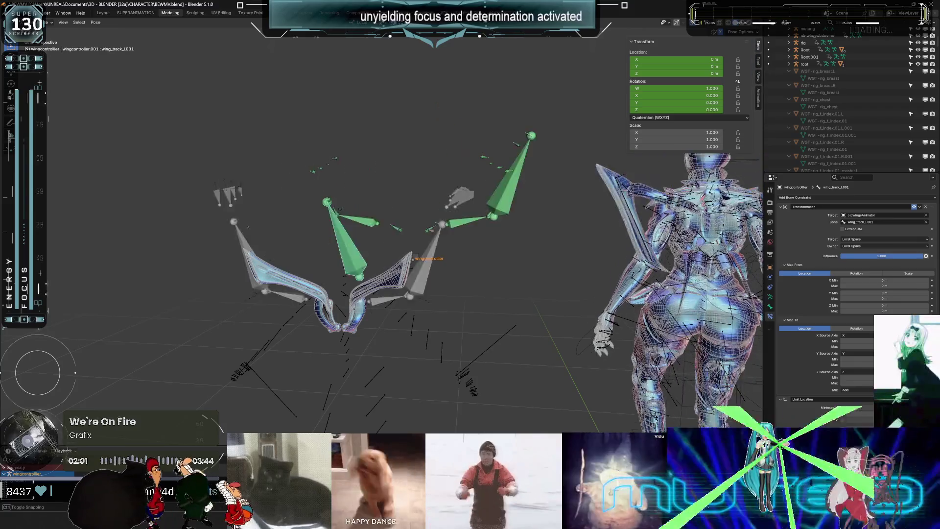
{"action": "key", "text": "Right"}
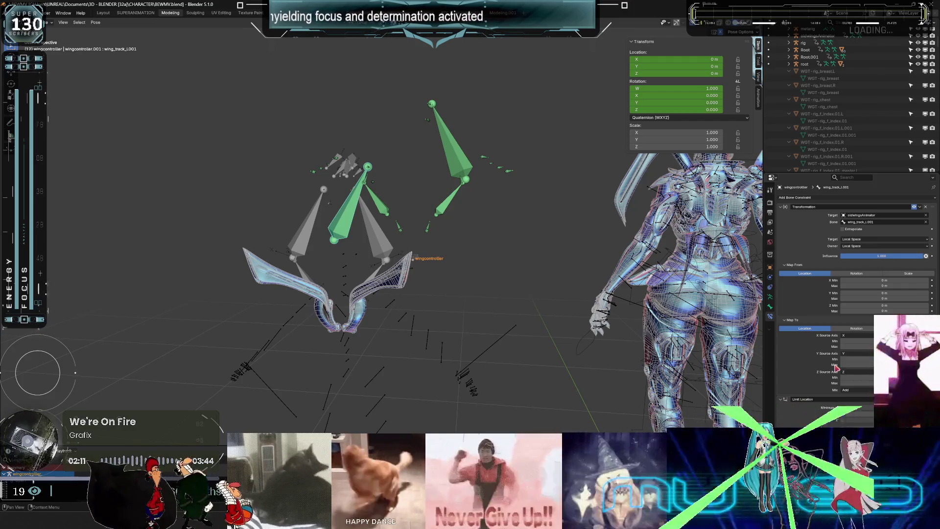
{"action": "mouse_move", "coordinate": [623, 216]}
{"action": "left_mouse_down"}
{"action": "mouse_move", "coordinate": [629, 181]}
{"action": "mouse_move", "coordinate": [647, 164]}
{"action": "mouse_move", "coordinate": [637, 178]}
{"action": "left_mouse_up"}
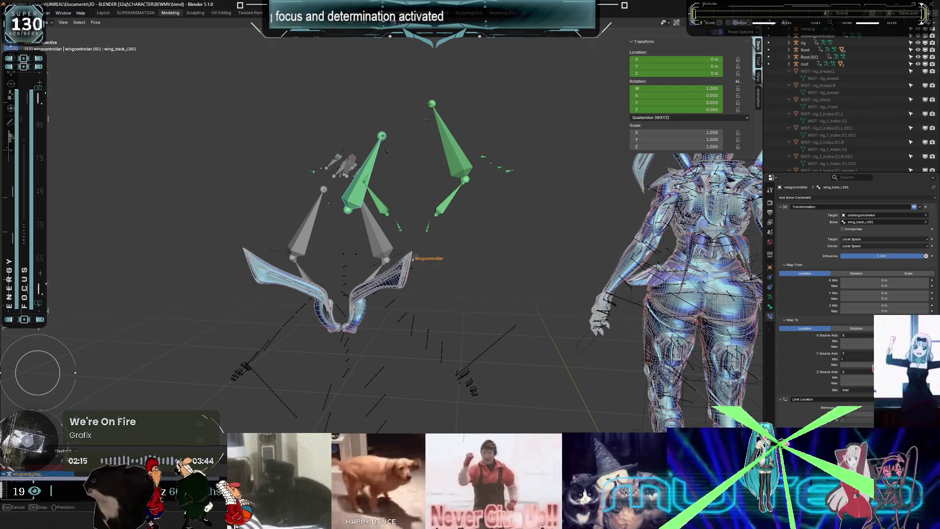
{"action": "left_click_drag", "start_coordinate": [843, 359], "coordinate": [132, 367]}
{"action": "key", "text": "Tab"}
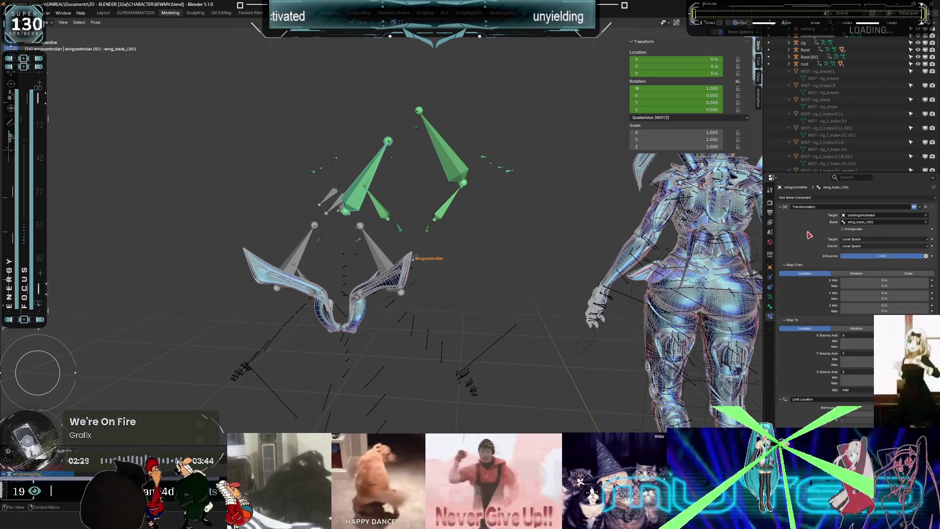
Add a Copy Location constraint targeting oldwingsAnimator.
{"action": "left_click", "coordinate": [807, 198]}
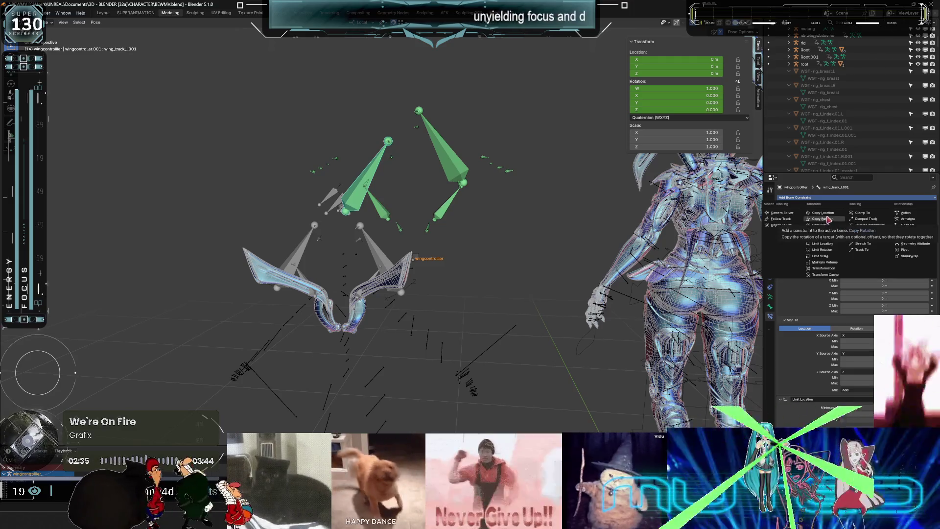
{"action": "left_click", "coordinate": [823, 269]}
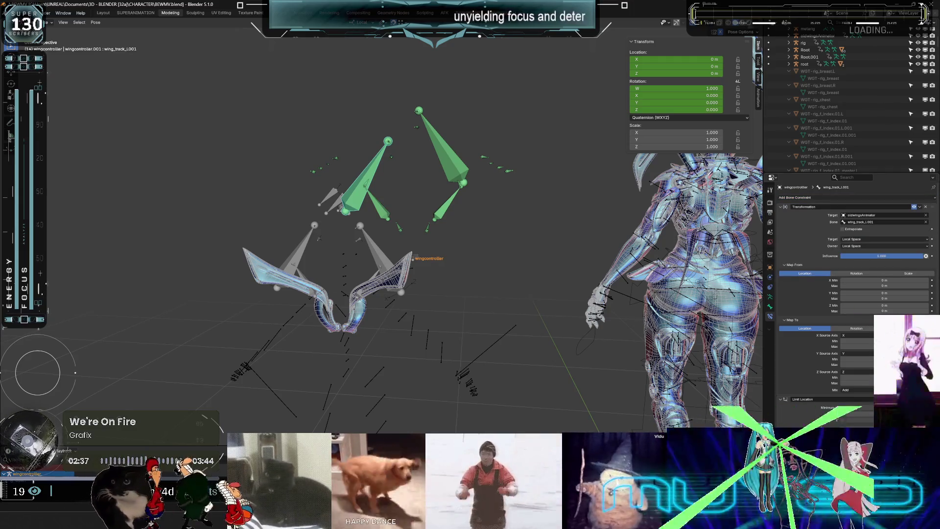
{"action": "left_click", "coordinate": [794, 197]}
{"action": "left_click", "coordinate": [823, 211]}
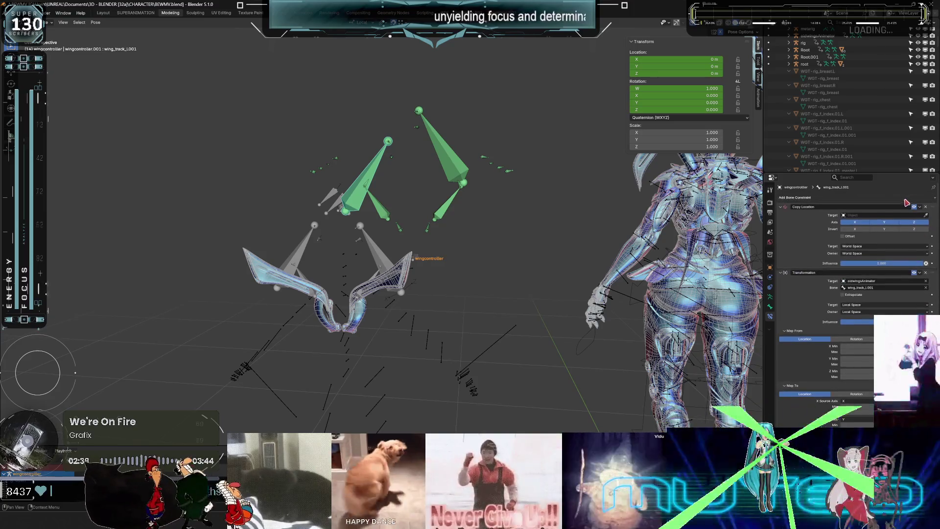
{"action": "left_click", "coordinate": [860, 216]}
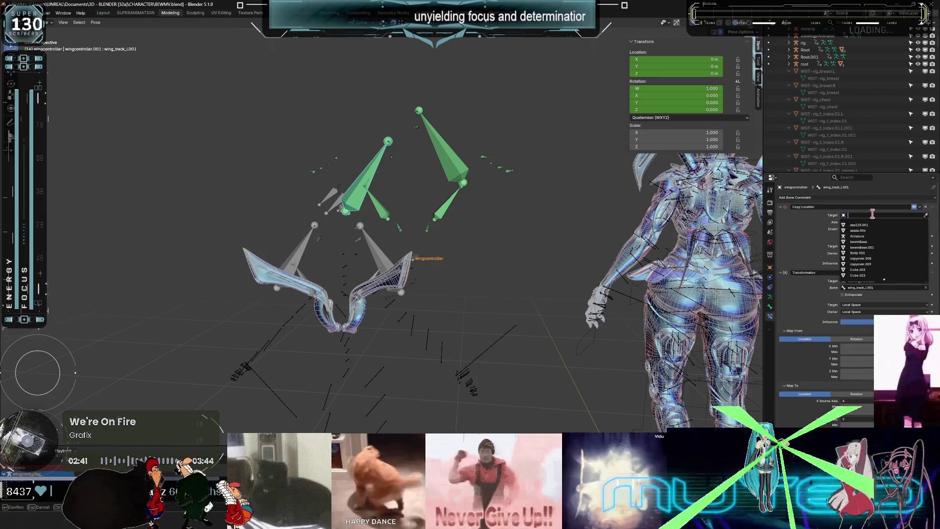
{"action": "type", "text": "old"}
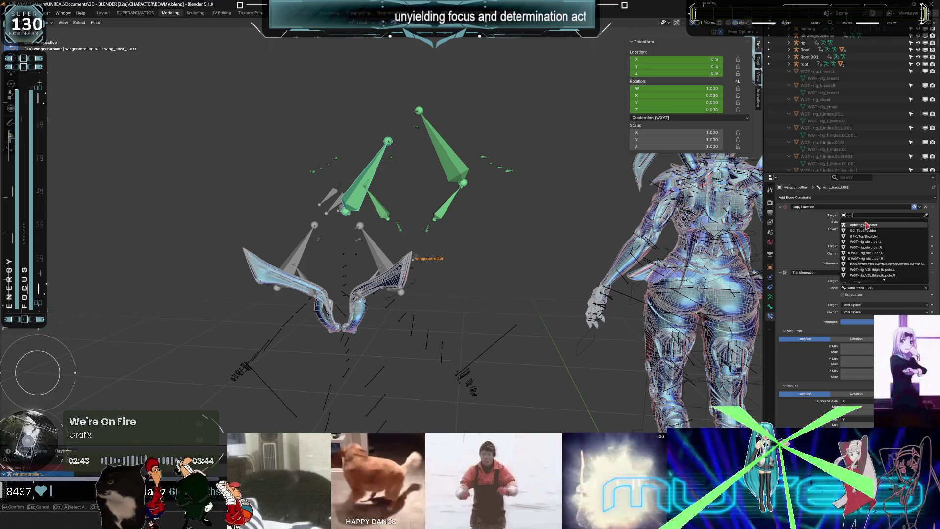
{"action": "left_click", "coordinate": [866, 225]}
Follow bone wing_track_L.001 with X unticked and target and owner both in Local Space.
{"action": "left_click", "coordinate": [860, 223]}
{"action": "type", "text": "track"}
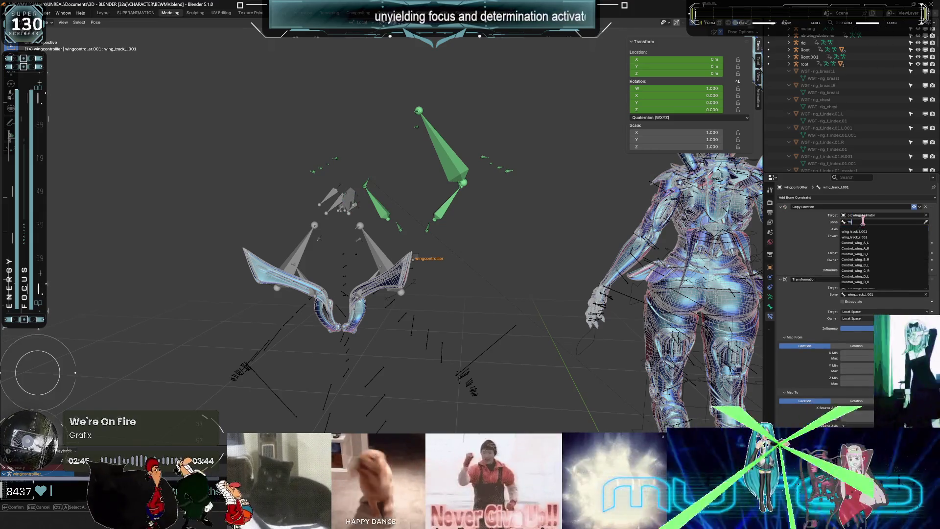
{"action": "left_click", "coordinate": [875, 231]}
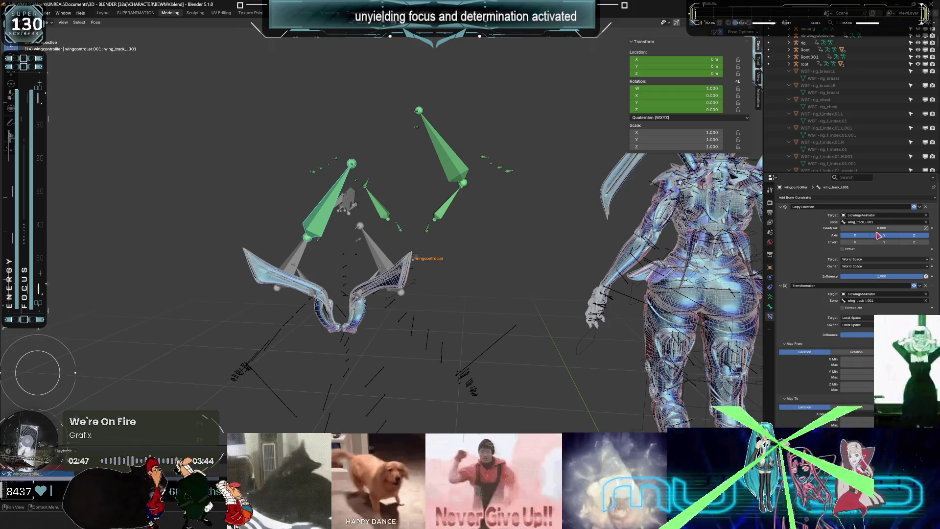
{"action": "left_click", "coordinate": [860, 236]}
{"action": "left_click", "coordinate": [879, 260]}
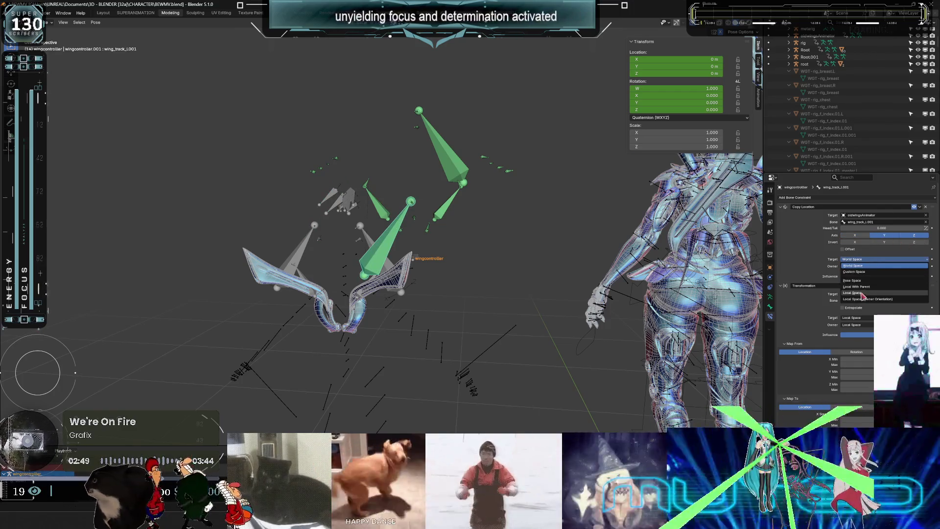
{"action": "left_click", "coordinate": [861, 292]}
{"action": "left_click", "coordinate": [866, 266]}
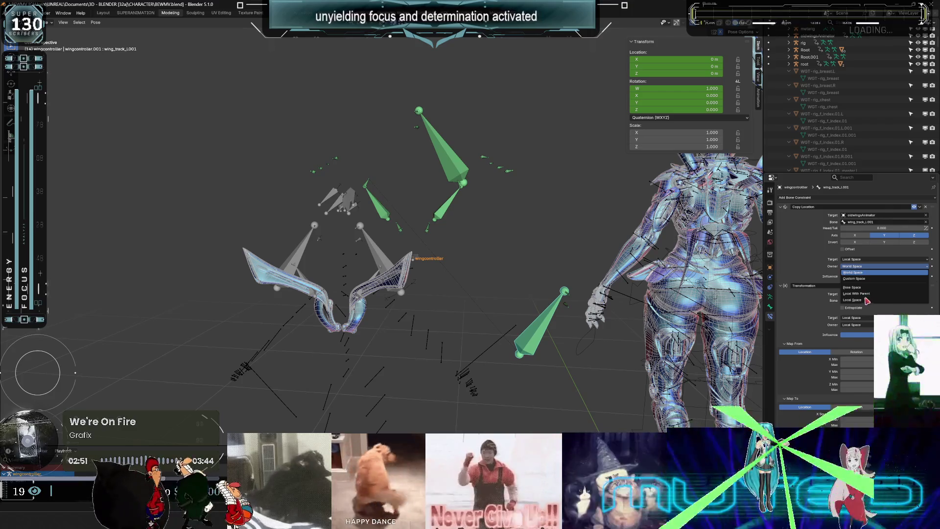
{"action": "left_click", "coordinate": [866, 300]}
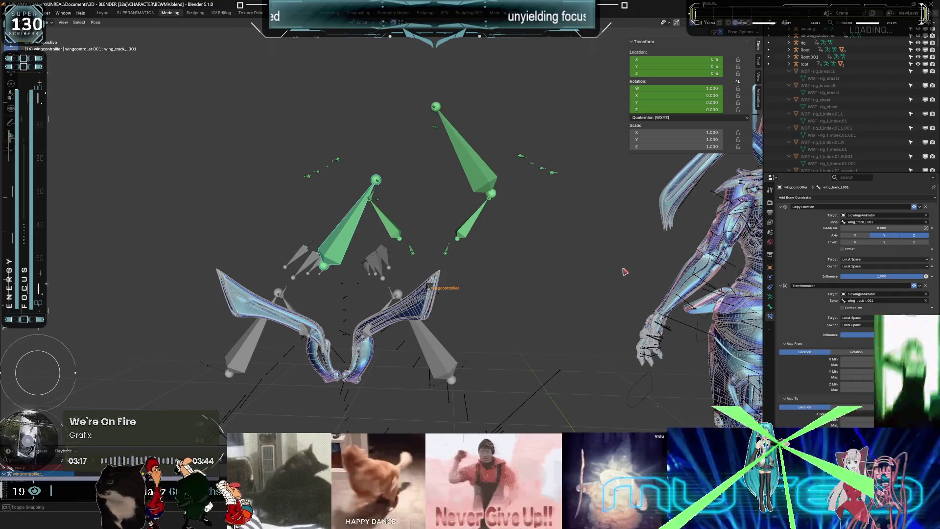
Review the Transformation constraint's location-to-location mapping and frame the whole rig with Home.
{"action": "scroll", "coordinate": [521, 306], "scroll_direction": "up", "scroll_amount": 5}
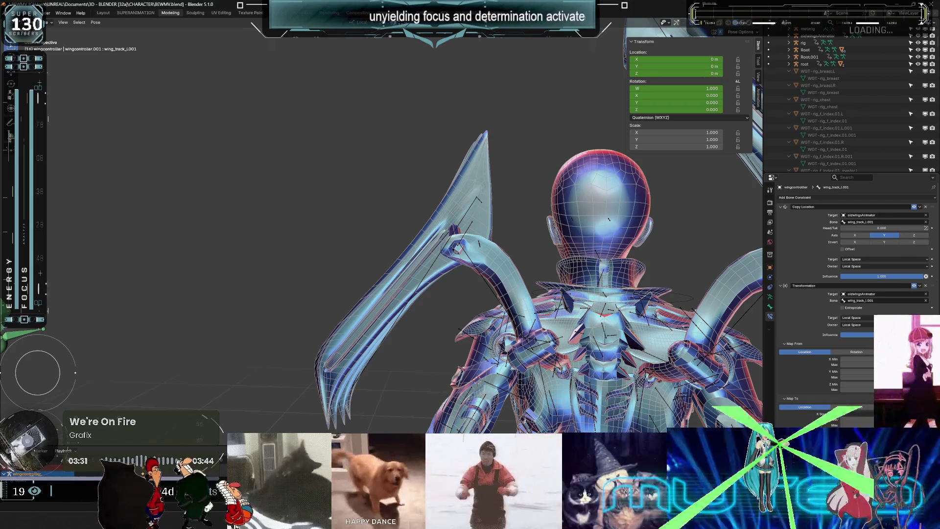
{"action": "scroll", "coordinate": [852, 304], "scroll_direction": "down", "scroll_amount": 3}
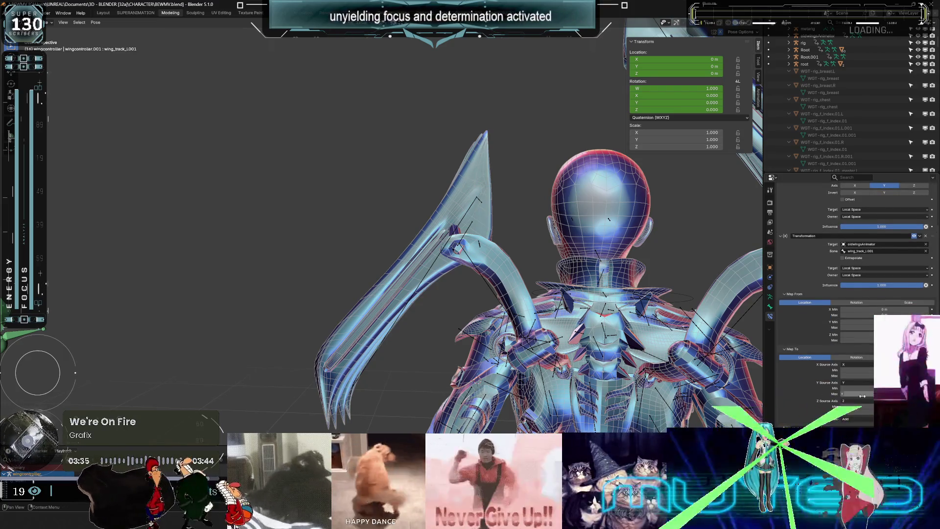
{"action": "key", "text": "Home"}
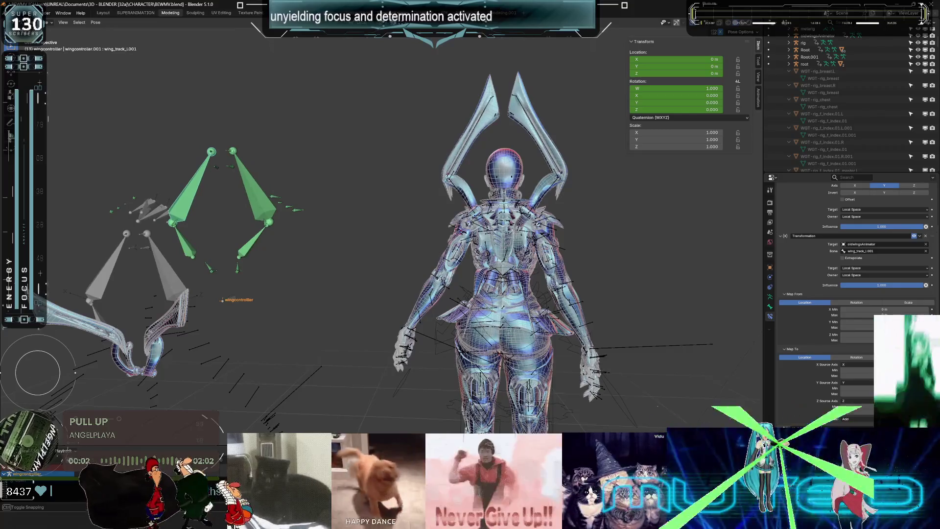
Move the wing controller bone with G so the left wing spreads sideways, checking from behind.
{"action": "left_click", "coordinate": [451, 218]}
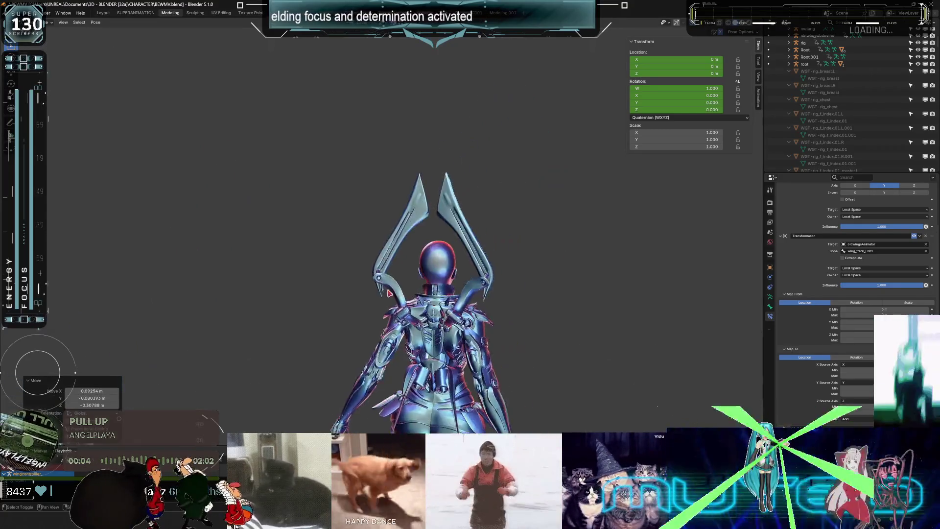
{"action": "scroll", "coordinate": [464, 292], "scroll_direction": "up", "scroll_amount": 8}
{"action": "scroll", "coordinate": [464, 292], "scroll_direction": "down", "scroll_amount": 4}
{"action": "middle_click_drag", "start_coordinate": [399, 271], "coordinate": [315, 395]}
{"action": "key", "text": "g"}
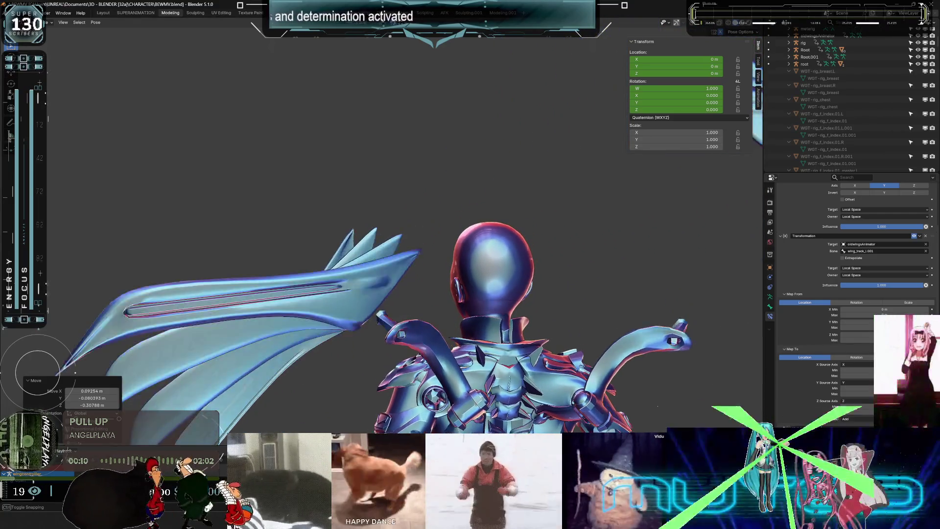
{"action": "left_click", "coordinate": [328, 431]}
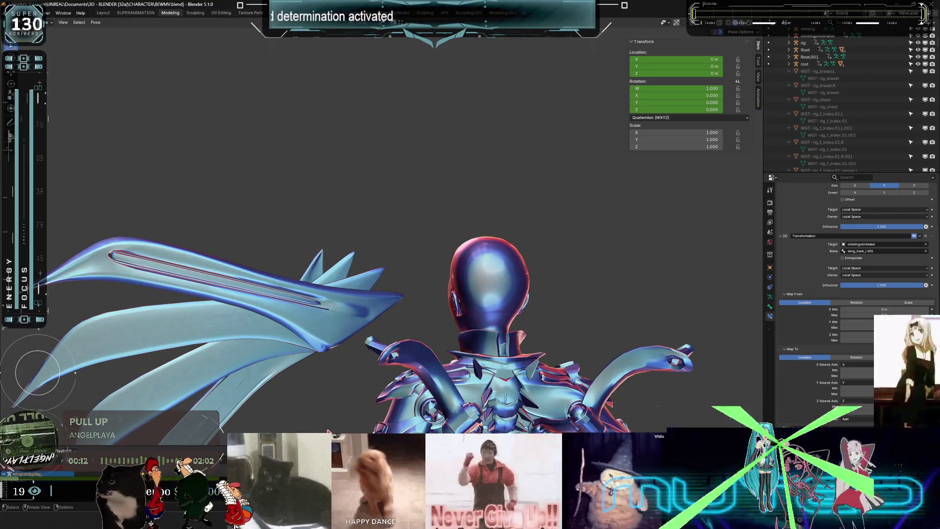
{"action": "mouse_move", "coordinate": [419, 286]}
{"action": "middle_mouse_down"}
{"action": "mouse_move", "coordinate": [336, 293]}
{"action": "mouse_move", "coordinate": [389, 231]}
{"action": "middle_mouse_up"}
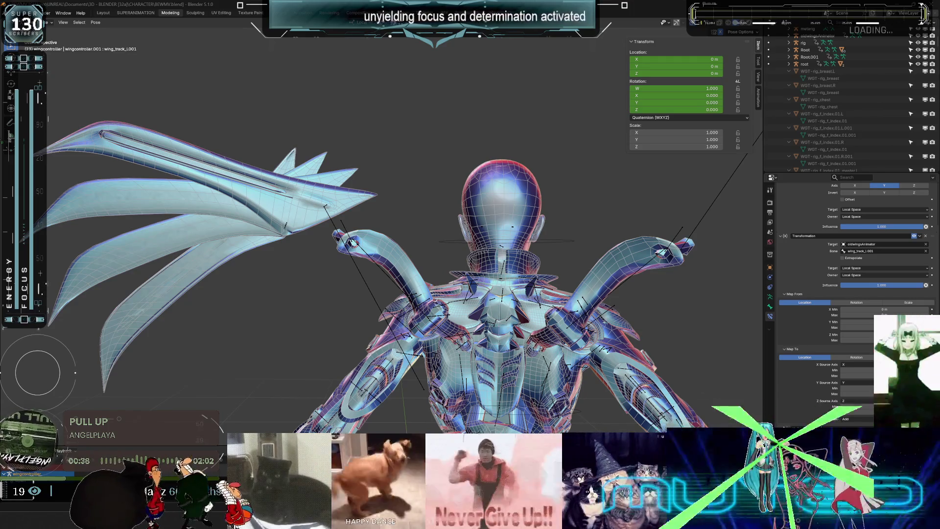
Scrub the timeline and orbit around the green controller bones to watch the wings fold and unfold.
{"action": "middle_click_drag", "start_coordinate": [684, 290], "coordinate": [399, 259]}
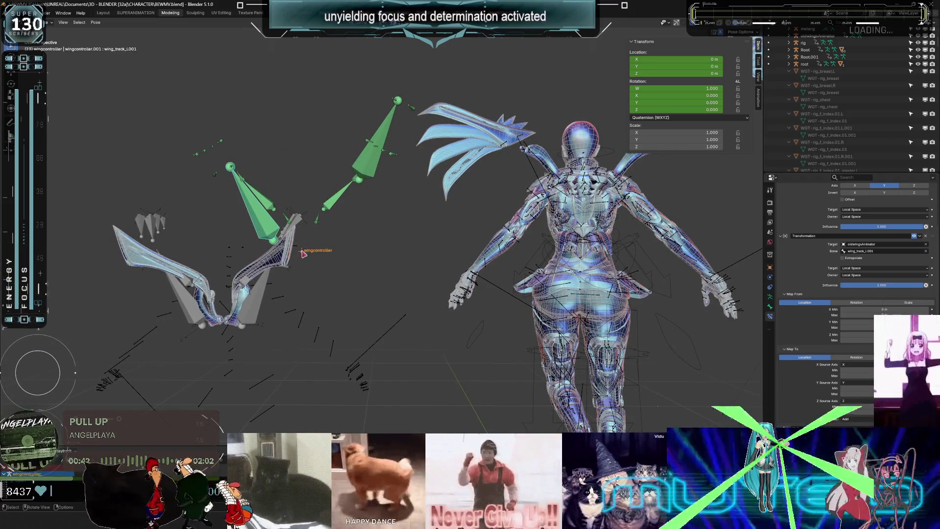
{"action": "mouse_move", "coordinate": [343, 470]}
{"action": "left_mouse_down"}
{"action": "mouse_move", "coordinate": [277, 470]}
{"action": "mouse_move", "coordinate": [375, 470]}
{"action": "left_mouse_up"}
{"action": "scroll", "coordinate": [411, 249], "scroll_direction": "up", "scroll_amount": 5}
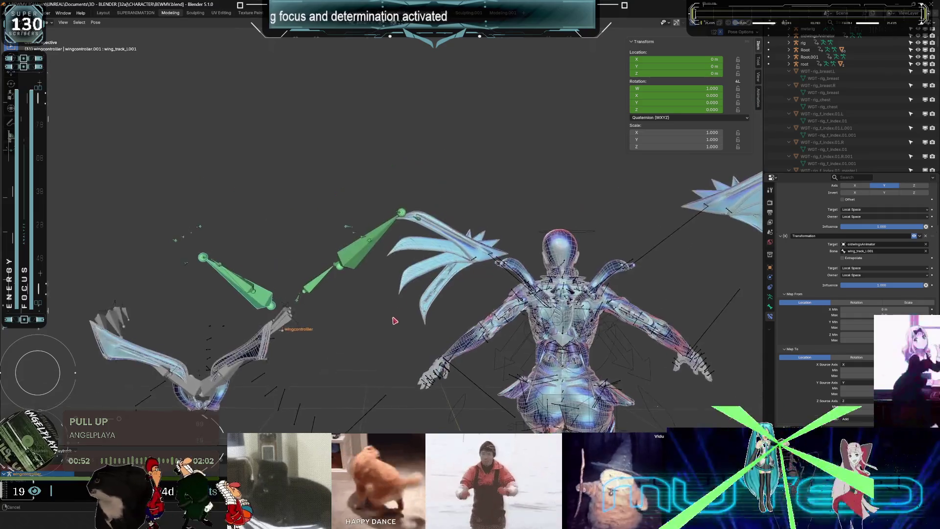
{"action": "middle_click_drag", "start_coordinate": [287, 316], "coordinate": [594, 290]}
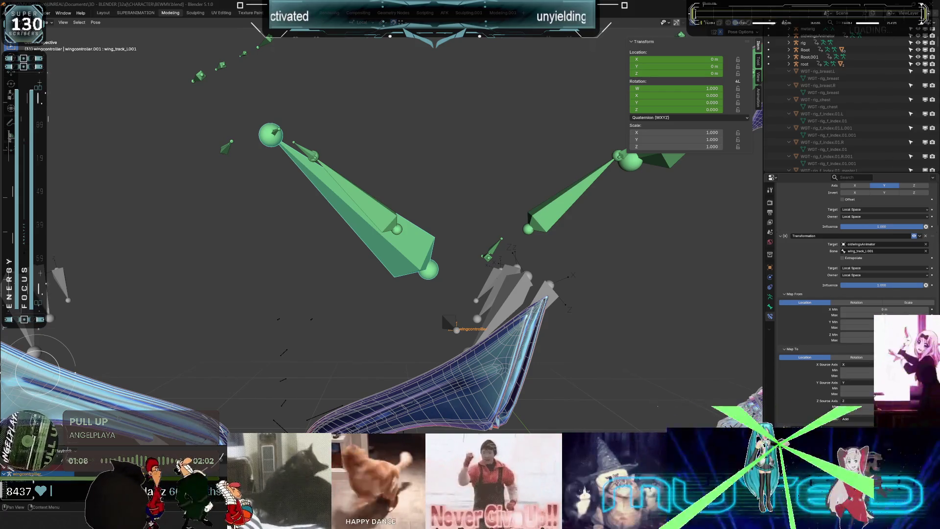
{"action": "mouse_move", "coordinate": [457, 268]}
{"action": "middle_mouse_down"}
{"action": "mouse_move", "coordinate": [451, 274]}
{"action": "mouse_move", "coordinate": [435, 262]}
{"action": "mouse_move", "coordinate": [461, 272]}
{"action": "mouse_move", "coordinate": [431, 267]}
{"action": "mouse_move", "coordinate": [499, 266]}
{"action": "mouse_move", "coordinate": [446, 277]}
{"action": "mouse_move", "coordinate": [500, 274]}
{"action": "mouse_move", "coordinate": [431, 264]}
{"action": "mouse_move", "coordinate": [451, 275]}
{"action": "mouse_move", "coordinate": [452, 261]}
{"action": "mouse_move", "coordinate": [436, 267]}
{"action": "mouse_move", "coordinate": [464, 276]}
{"action": "mouse_move", "coordinate": [439, 269]}
{"action": "mouse_move", "coordinate": [464, 263]}
{"action": "mouse_move", "coordinate": [436, 263]}
{"action": "mouse_move", "coordinate": [468, 257]}
{"action": "mouse_move", "coordinate": [441, 263]}
{"action": "mouse_move", "coordinate": [464, 249]}
{"action": "mouse_move", "coordinate": [445, 257]}
{"action": "mouse_move", "coordinate": [475, 253]}
{"action": "mouse_move", "coordinate": [324, 273]}
{"action": "mouse_move", "coordinate": [282, 266]}
{"action": "middle_mouse_up"}
{"action": "middle_click_drag", "start_coordinate": [506, 269], "coordinate": [539, 267]}
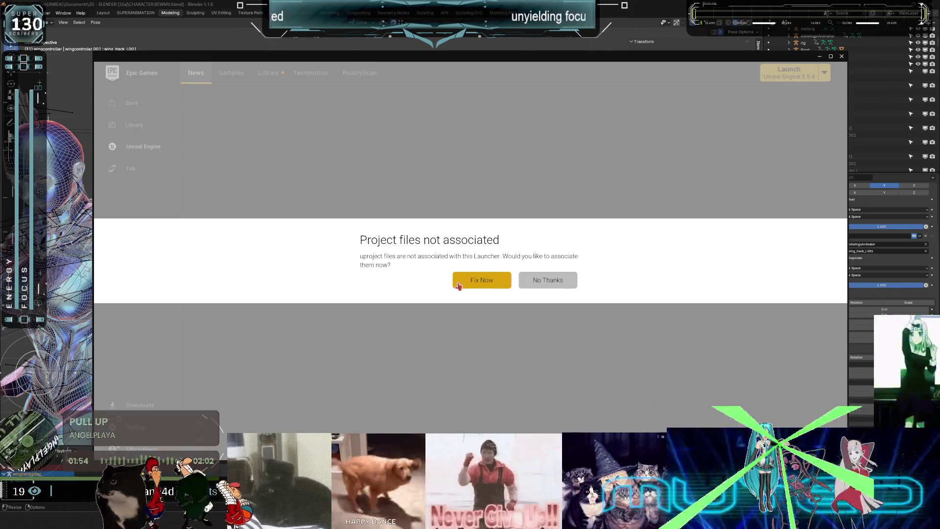
Associate project files with the Epic Games Launcher and launch the BewmV project.
{"action": "left_click", "coordinate": [458, 284]}
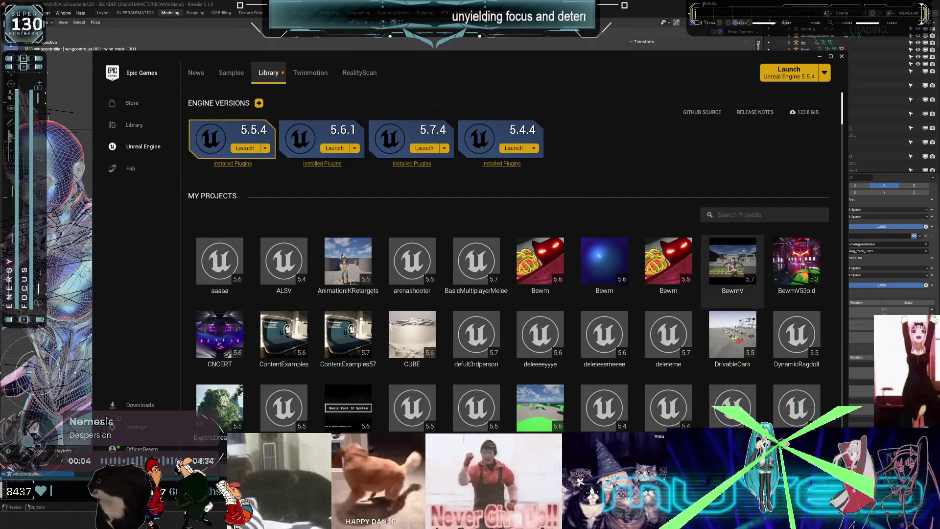
{"action": "double_click", "coordinate": [730, 262]}
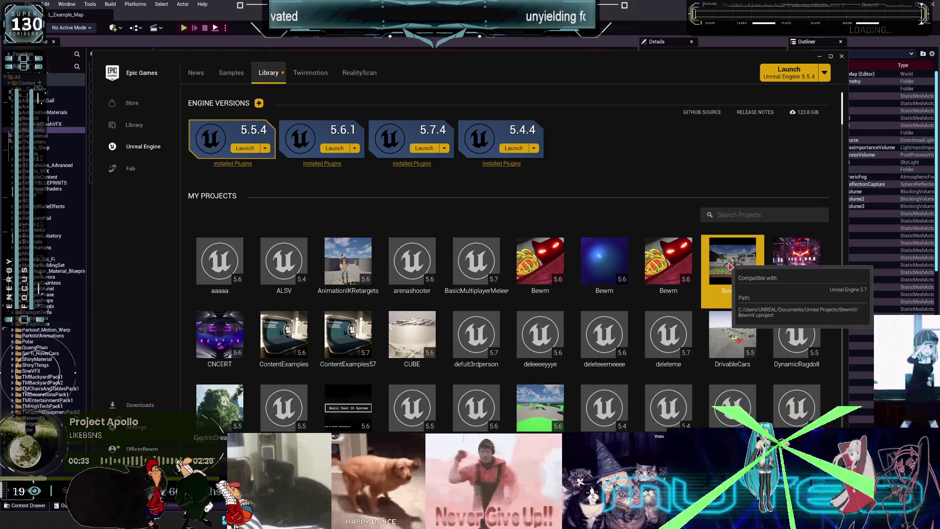
Filter the BewmV folder to Animation Blueprints and open Temp_AnimBlueprint.
{"action": "left_click", "coordinate": [841, 58]}
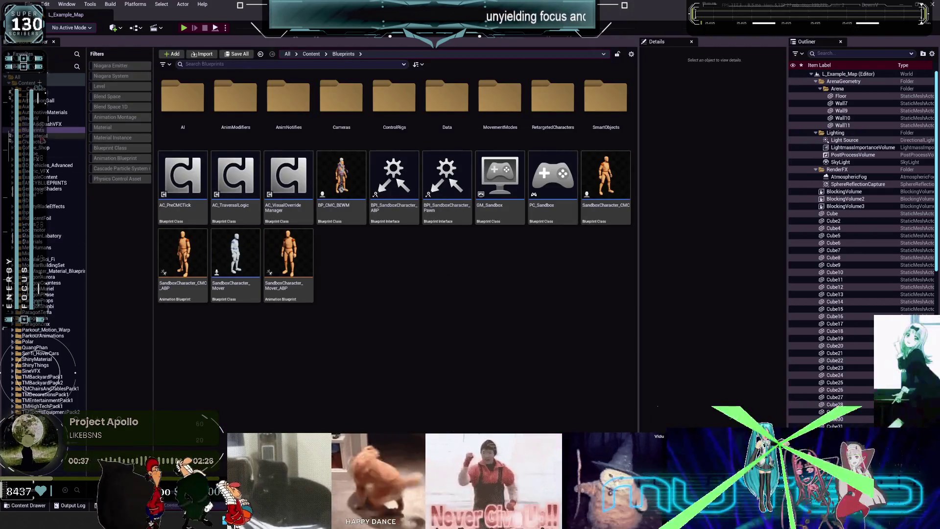
{"action": "left_click", "coordinate": [30, 118]}
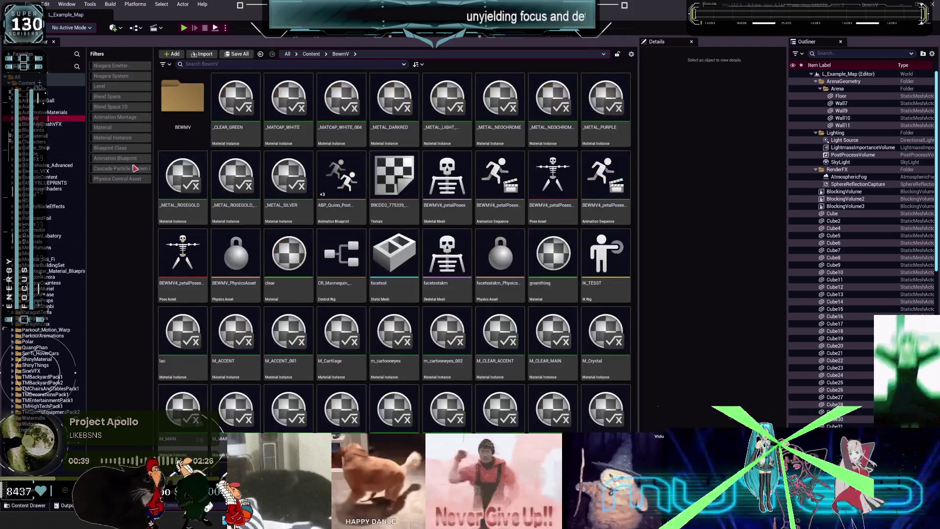
{"action": "left_click", "coordinate": [123, 163]}
{"action": "right_click", "coordinate": [124, 162]}
{"action": "left_click", "coordinate": [111, 234]}
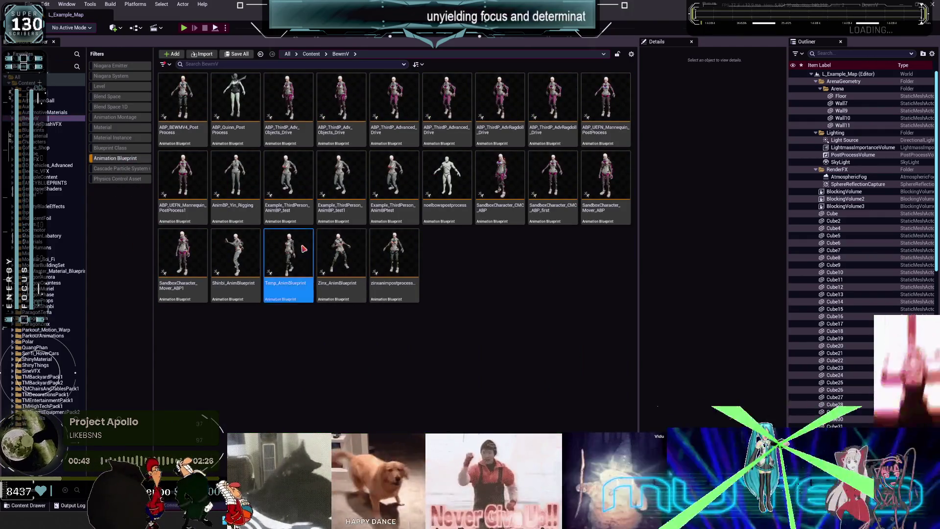
{"action": "double_click", "coordinate": [302, 248]}
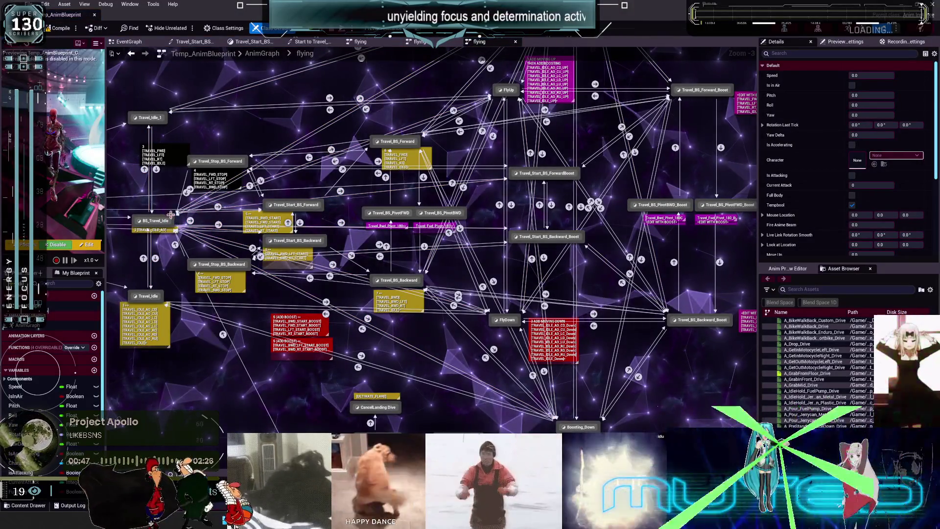
Go to the flying state machine's Start state and open its Travel_Idle_Start sequence.
{"action": "double_click", "coordinate": [155, 221]}
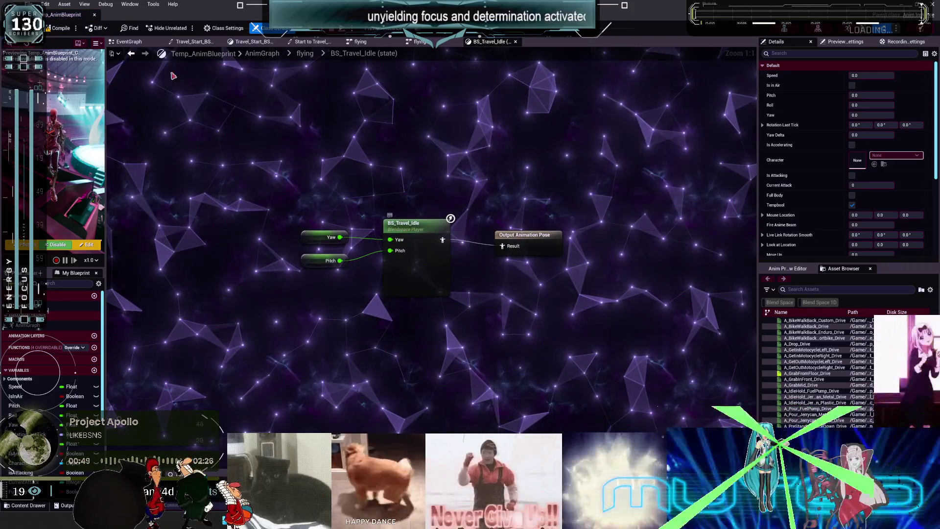
{"action": "left_click", "coordinate": [305, 53]}
{"action": "scroll", "coordinate": [310, 186], "scroll_direction": "up", "scroll_amount": 6}
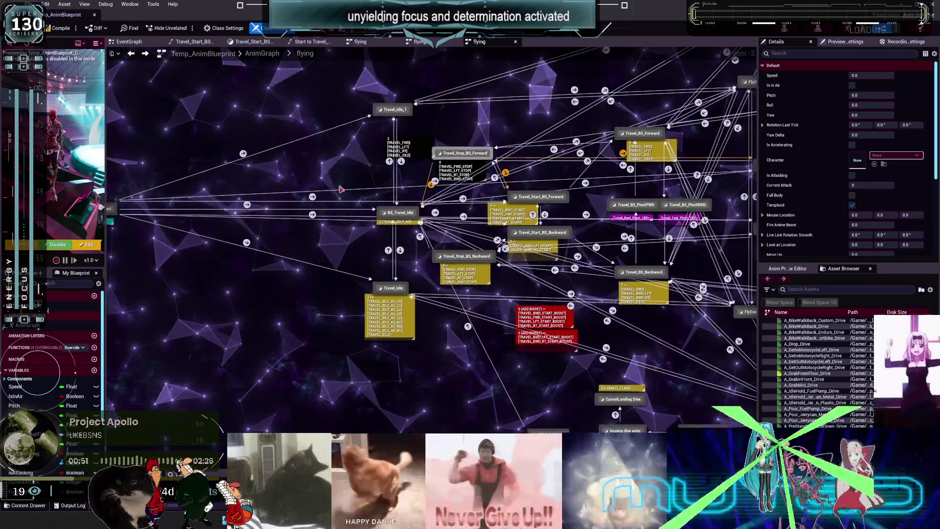
{"action": "double_click", "coordinate": [354, 194]}
{"action": "left_click", "coordinate": [376, 249]}
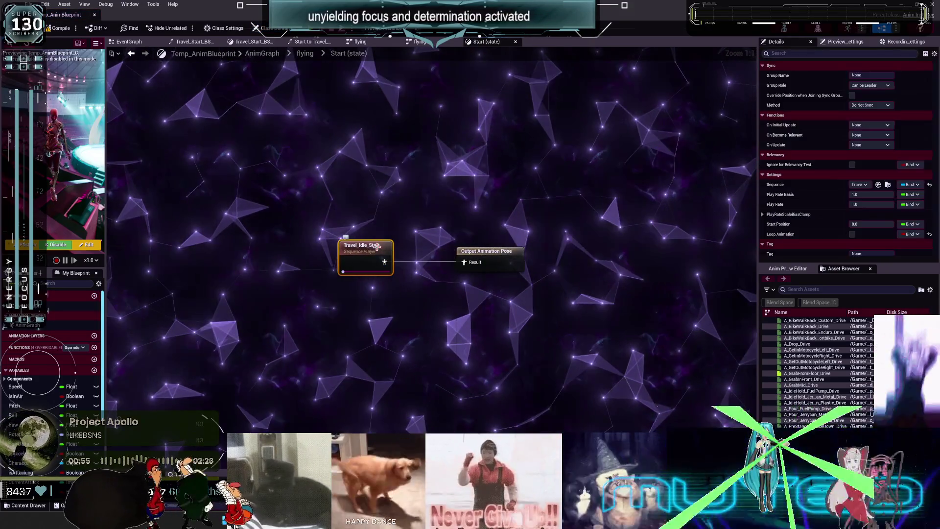
{"action": "left_click", "coordinate": [92, 17]}
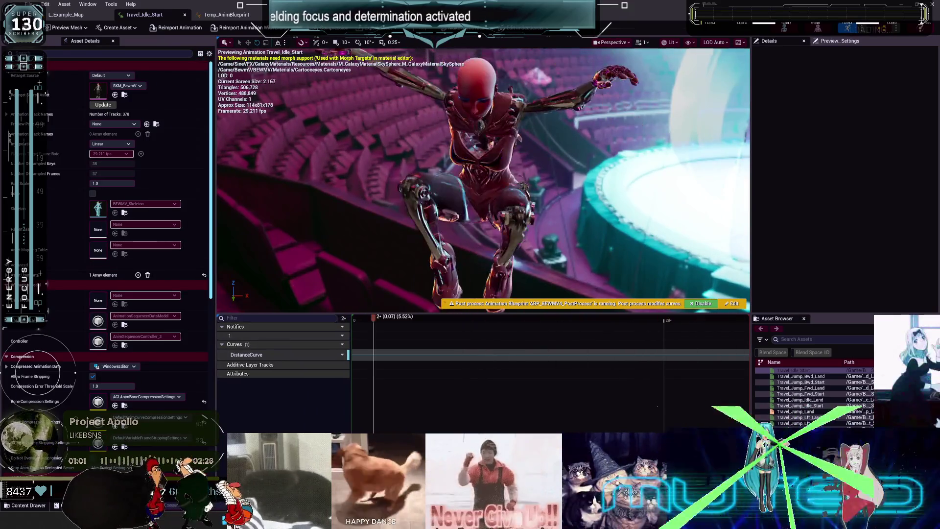
Scrub the Travel_Idle_Start timeline between frames 6 and 32 while orbiting the character preview.
{"action": "left_click_drag", "start_coordinate": [363, 323], "coordinate": [431, 321]}
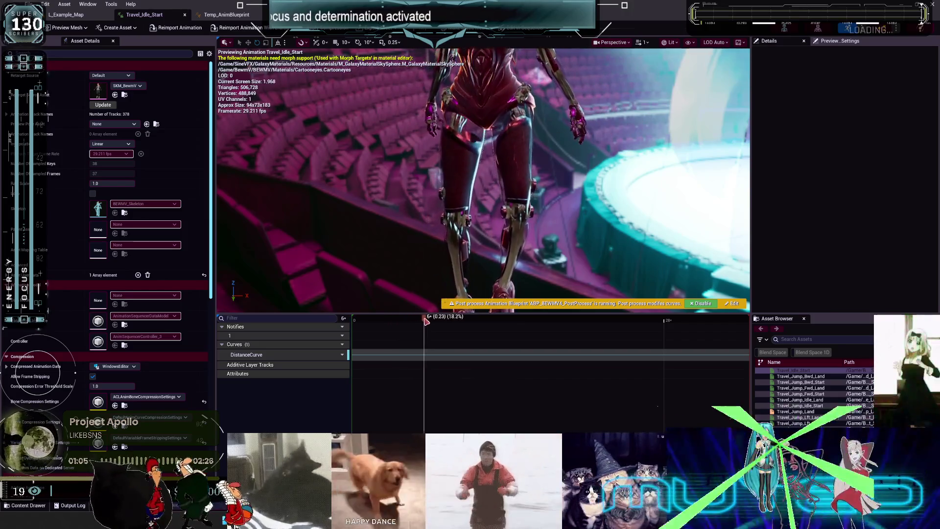
{"action": "mouse_move", "coordinate": [485, 181]}
{"action": "right_mouse_down"}
{"action": "mouse_move", "coordinate": [587, 186]}
{"action": "mouse_move", "coordinate": [500, 274]}
{"action": "mouse_move", "coordinate": [484, 311]}
{"action": "right_mouse_up"}
{"action": "mouse_move", "coordinate": [355, 331]}
{"action": "left_mouse_down"}
{"action": "mouse_move", "coordinate": [508, 331]}
{"action": "mouse_move", "coordinate": [582, 352]}
{"action": "left_mouse_up"}
{"action": "mouse_move", "coordinate": [642, 359]}
{"action": "left_mouse_down"}
{"action": "mouse_move", "coordinate": [730, 363]}
{"action": "mouse_move", "coordinate": [721, 363]}
{"action": "left_mouse_up"}
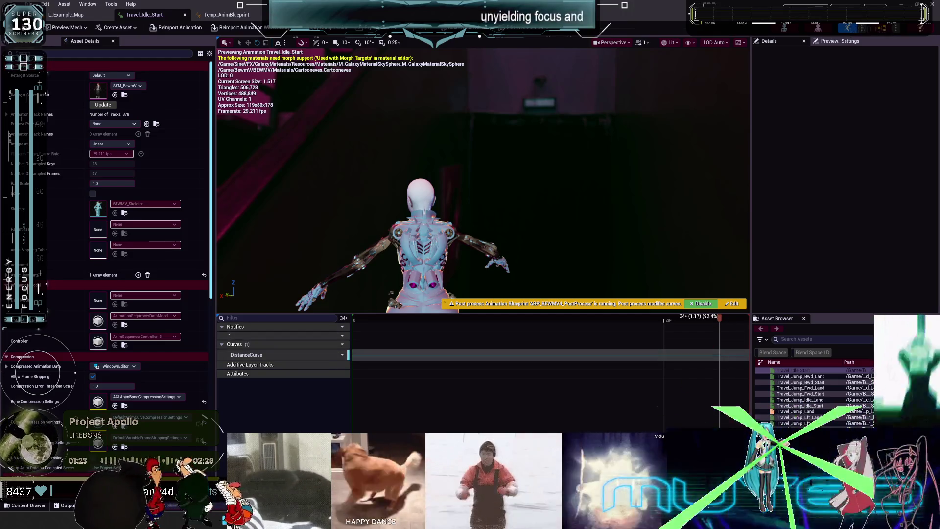
{"action": "left_click", "coordinate": [696, 330]}
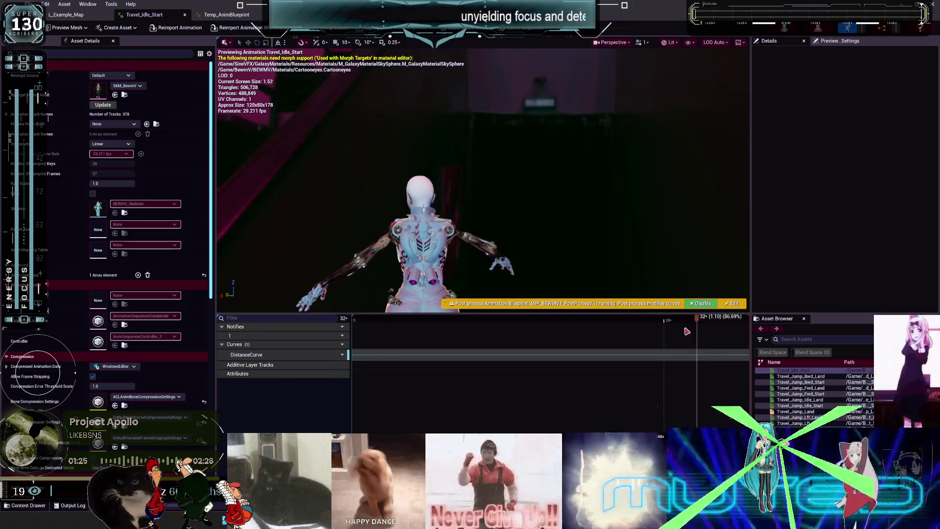
{"action": "left_click_drag", "start_coordinate": [359, 331], "coordinate": [669, 358]}
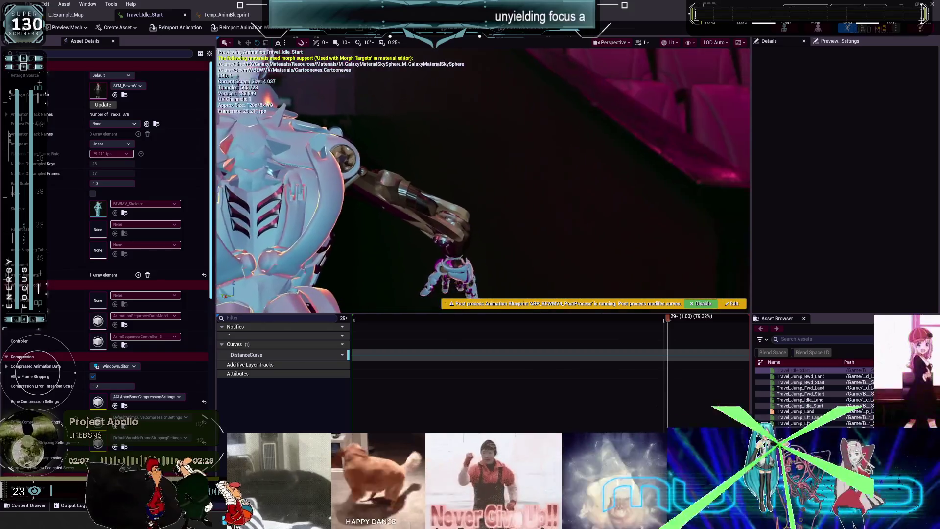
{"action": "mouse_move", "coordinate": [670, 320]}
{"action": "left_mouse_down"}
{"action": "mouse_move", "coordinate": [398, 322]}
{"action": "mouse_move", "coordinate": [504, 330]}
{"action": "left_mouse_up"}
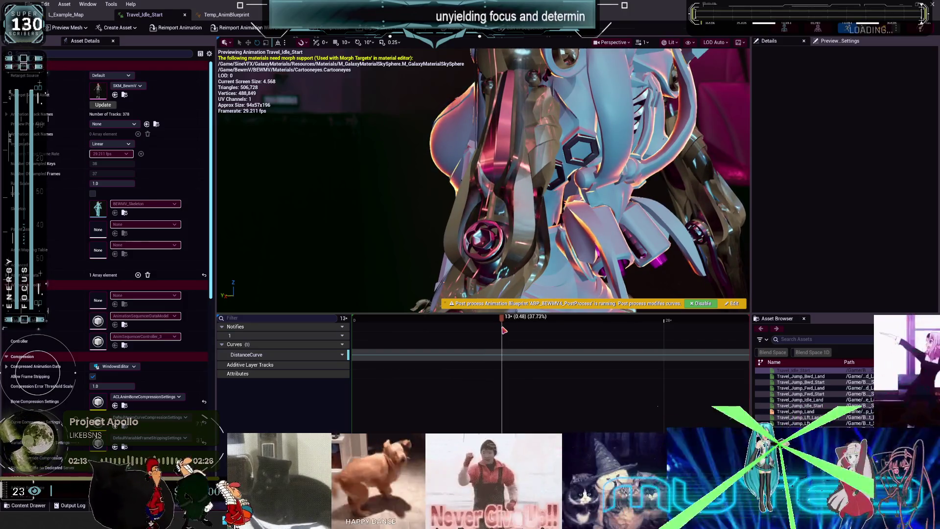
{"action": "mouse_move", "coordinate": [504, 331]}
{"action": "left_mouse_down"}
{"action": "mouse_move", "coordinate": [719, 355]}
{"action": "mouse_move", "coordinate": [602, 360]}
{"action": "mouse_move", "coordinate": [735, 365]}
{"action": "left_mouse_up"}
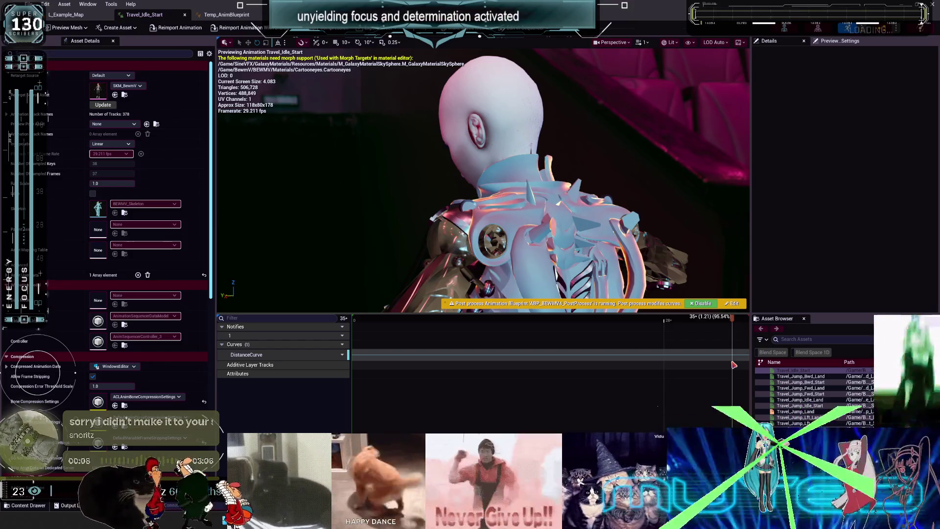
Select the flying state machine's Start to BS_Travel_Idle transition, then switch to Blender.
{"action": "left_click", "coordinate": [227, 15]}
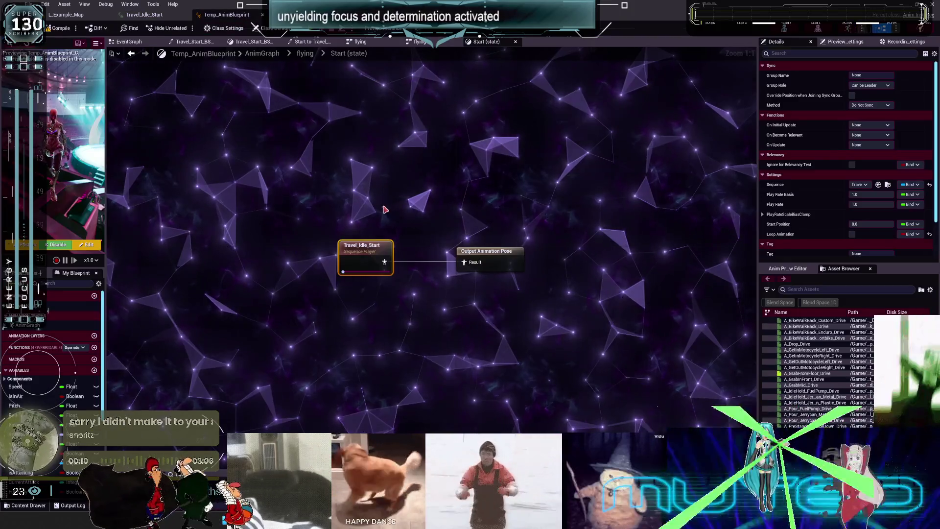
{"action": "left_click", "coordinate": [305, 53]}
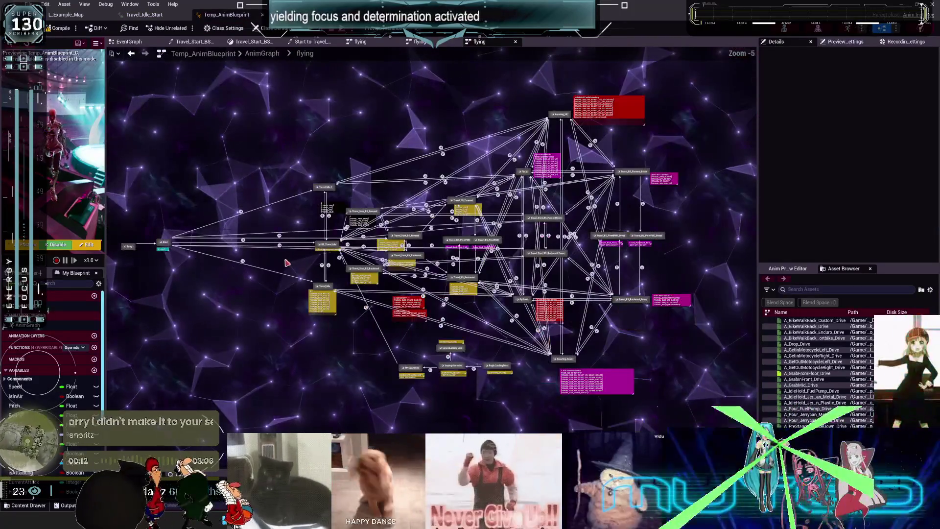
{"action": "right_click_drag", "start_coordinate": [366, 271], "coordinate": [501, 273]}
{"action": "left_click_drag", "start_coordinate": [308, 247], "coordinate": [396, 254]}
{"action": "scroll", "coordinate": [395, 255], "scroll_direction": "up", "scroll_amount": 4}
{"action": "left_click", "coordinate": [446, 235]}
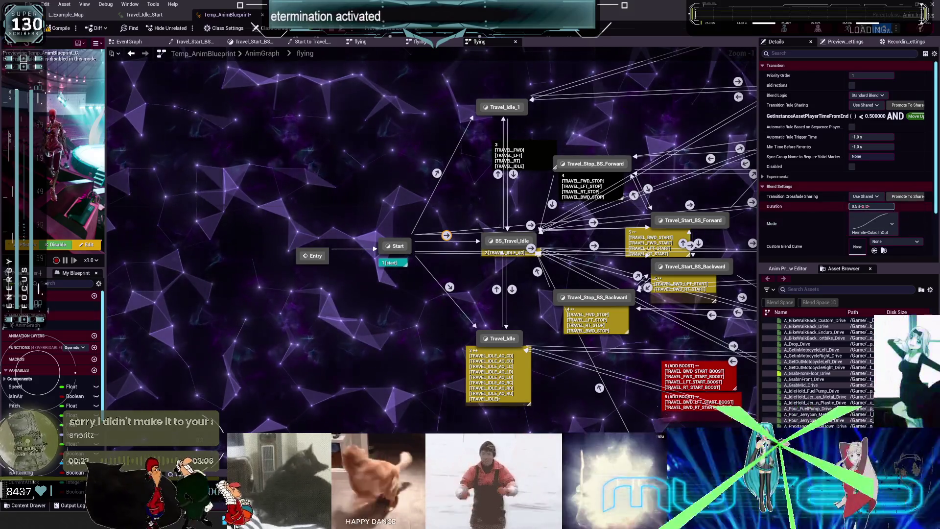
{"action": "key", "text": "alt+Tab"}
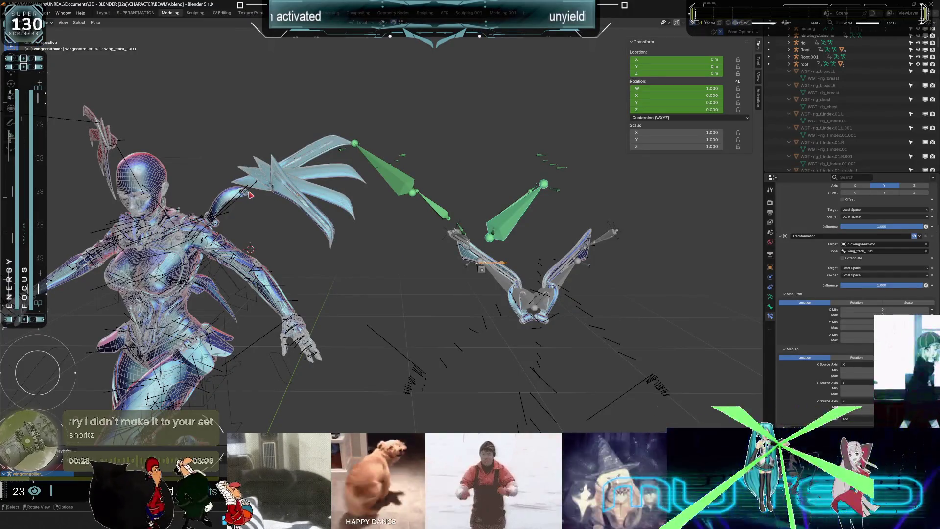
Undo the accidental duplicate of the Root rig.
{"action": "left_click", "coordinate": [250, 194]}
{"action": "left_click", "coordinate": [251, 191]}
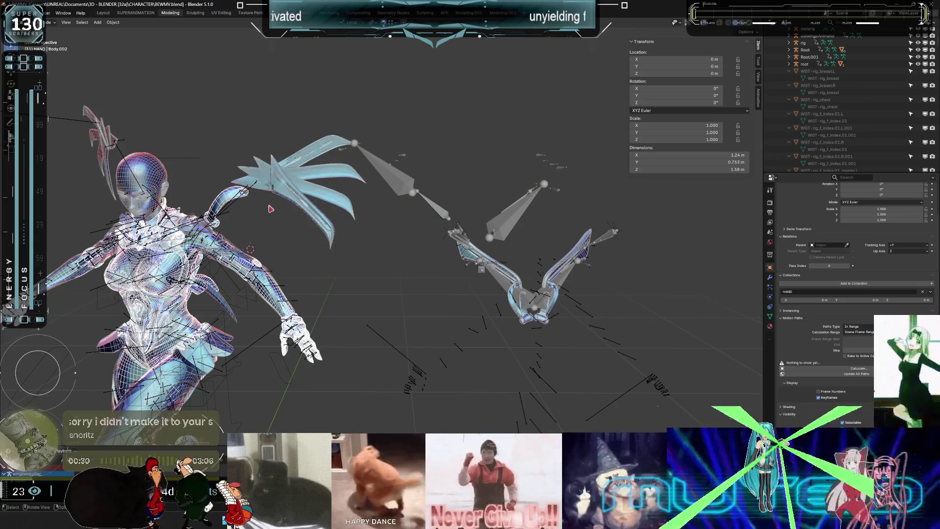
{"action": "mouse_move", "coordinate": [233, 220]}
{"action": "left_mouse_down"}
{"action": "mouse_move", "coordinate": [226, 211]}
{"action": "mouse_move", "coordinate": [210, 230]}
{"action": "mouse_move", "coordinate": [391, 238]}
{"action": "left_mouse_up"}
{"action": "left_click", "coordinate": [392, 239]}
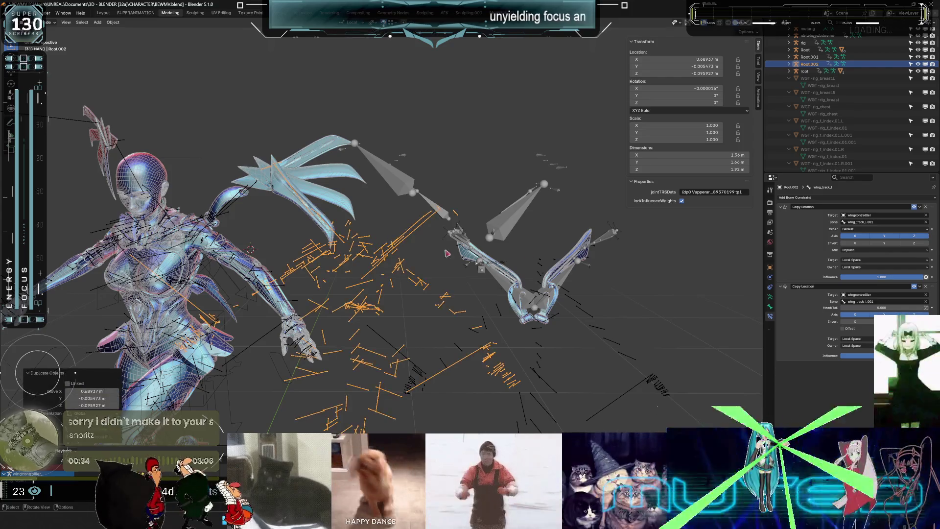
{"action": "key", "text": "ctrl+z"}
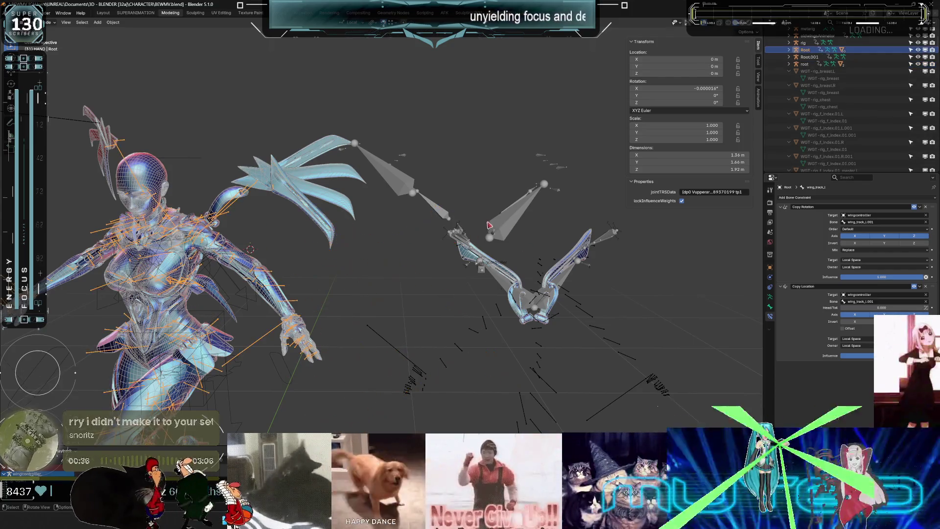
Select the Root armature and switch to the SUPERANIMATION workspace.
{"action": "left_click", "coordinate": [244, 201]}
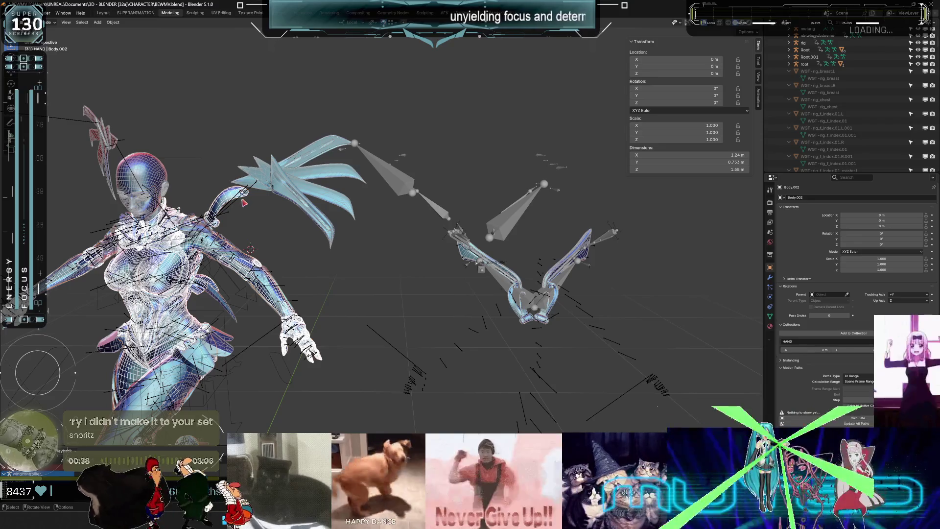
{"action": "left_click", "coordinate": [235, 207]}
{"action": "key", "text": "ctrl+Tab"}
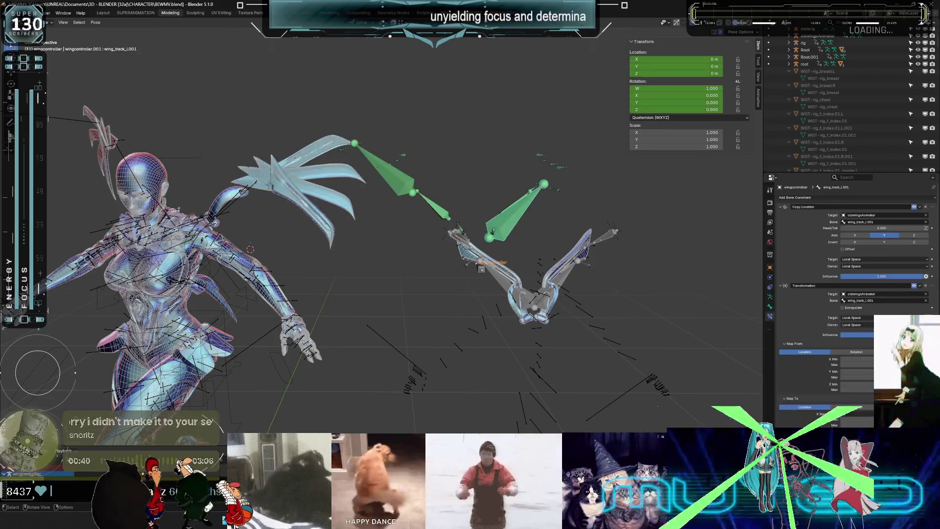
{"action": "left_click", "coordinate": [228, 210]}
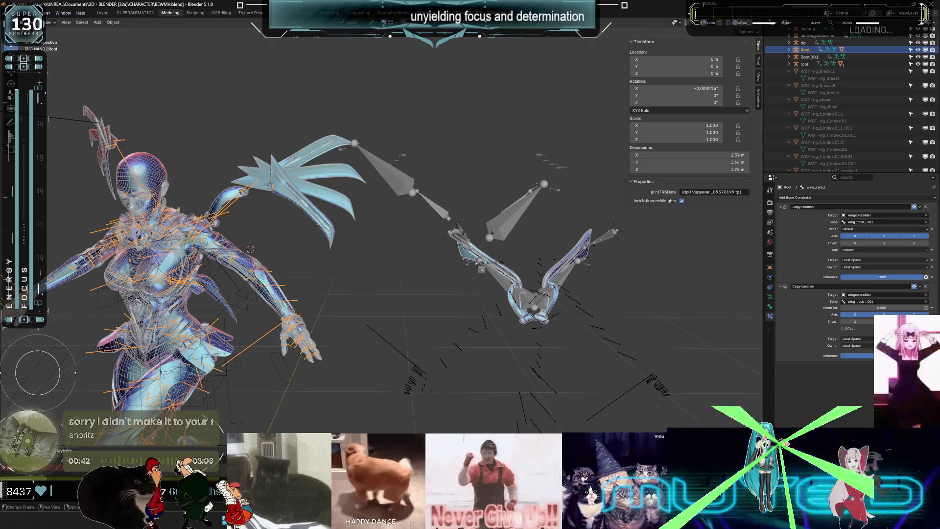
{"action": "left_click", "coordinate": [135, 13]}
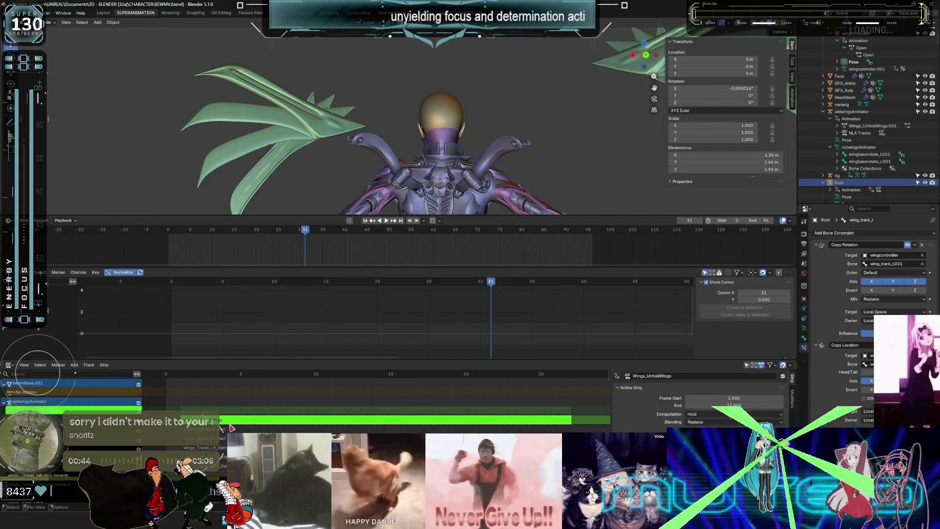
Play the wing animation, re-enter tweak mode on Wings_UnfoldWings, and frame the rig.
{"action": "key", "text": "Tab"}
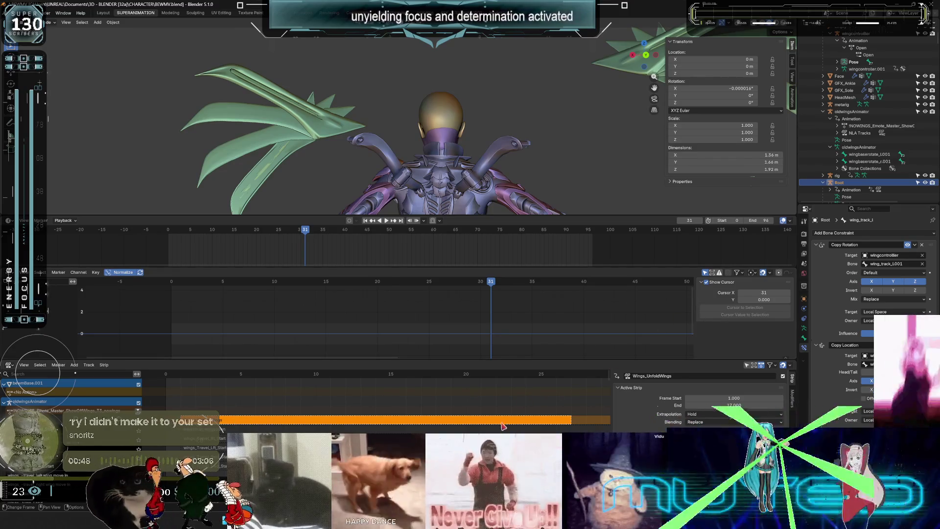
{"action": "key", "text": "space"}
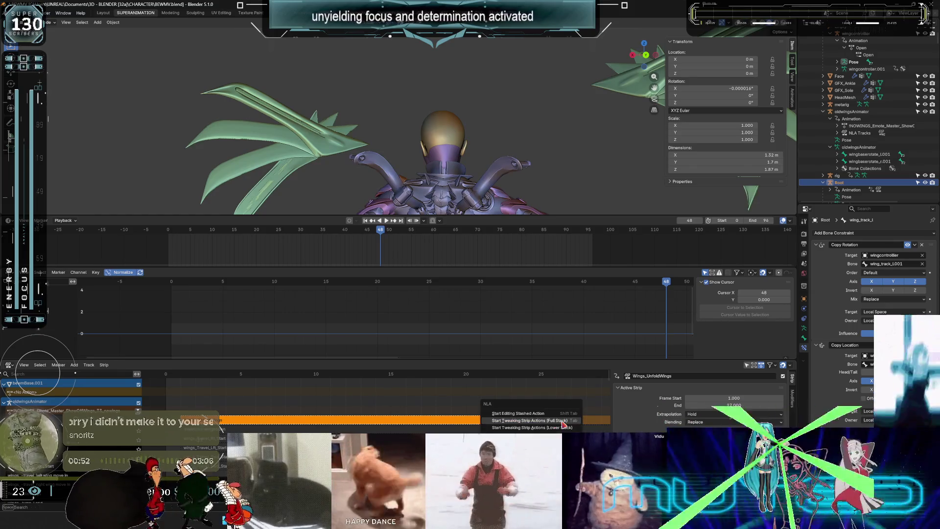
{"action": "left_click", "coordinate": [484, 413]}
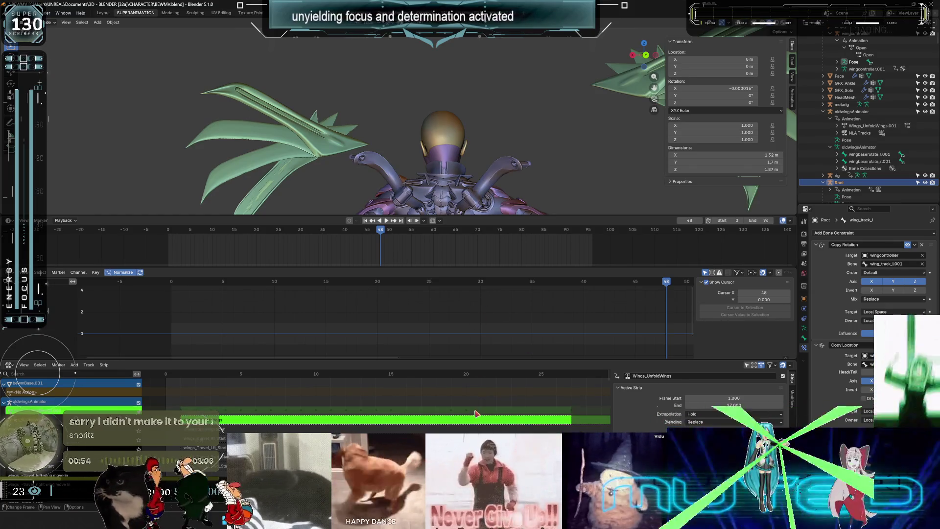
{"action": "middle_click_drag", "start_coordinate": [441, 162], "coordinate": [447, 172]}
{"action": "key", "text": "shift+alt+z"}
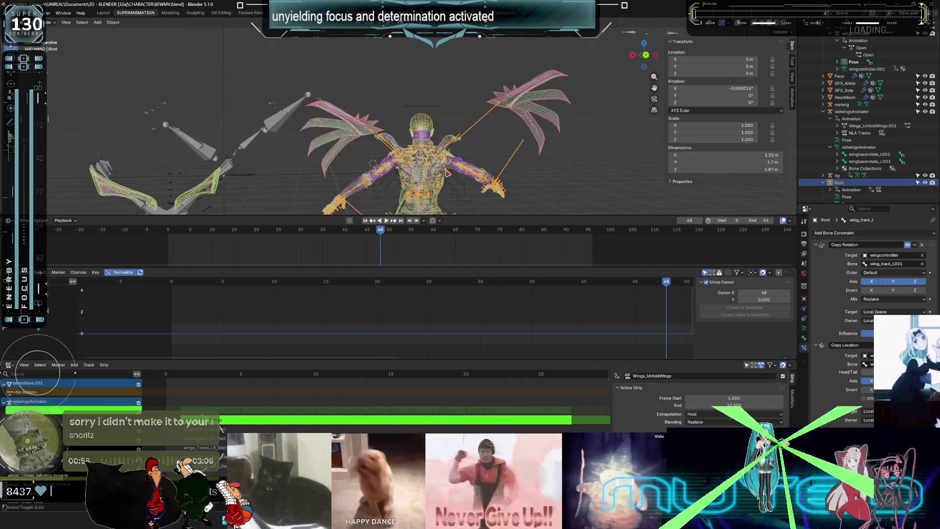
{"action": "right_click", "coordinate": [478, 131]}
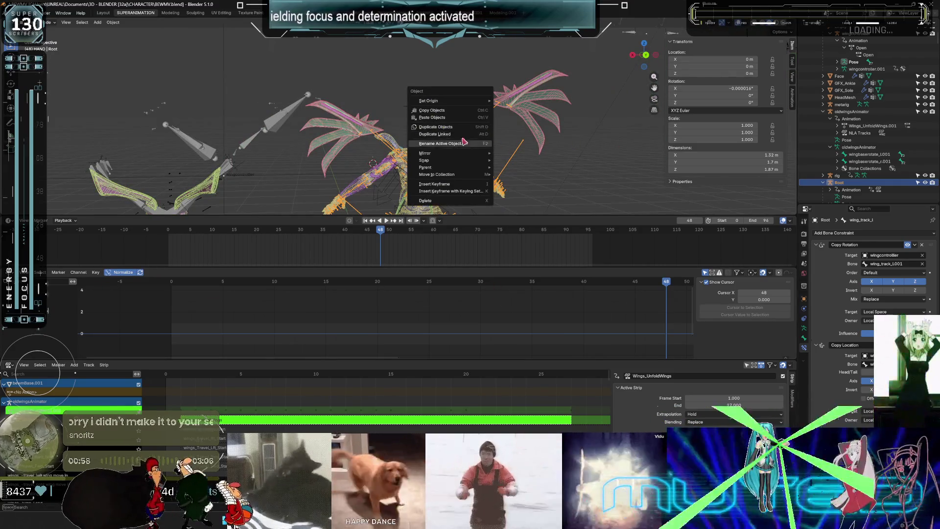
{"action": "mouse_move", "coordinate": [333, 118]}
{"action": "middle_mouse_down"}
{"action": "mouse_move", "coordinate": [391, 122]}
{"action": "mouse_move", "coordinate": [411, 148]}
{"action": "middle_mouse_up"}
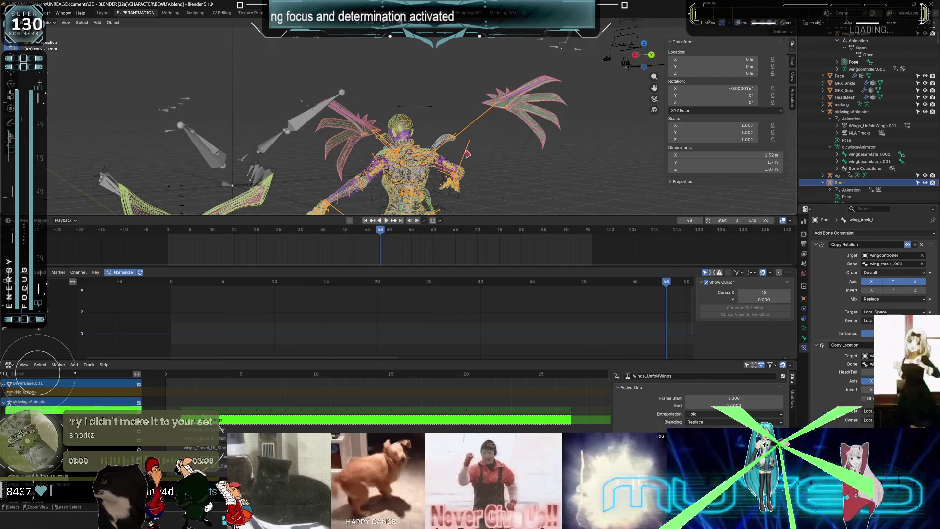
Select the oldwingsAnimator wing rig and put it in Pose mode.
{"action": "key", "text": "ctrl+Tab"}
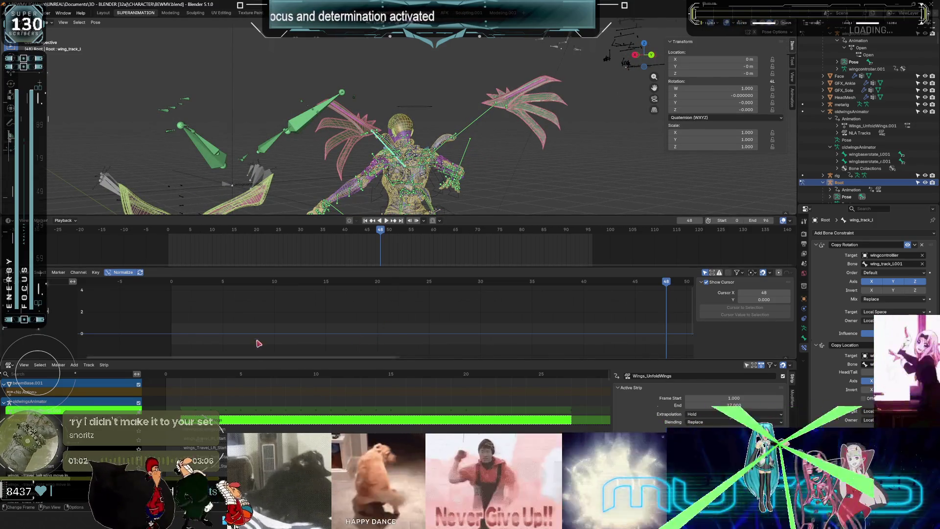
{"action": "left_click", "coordinate": [18, 280]}
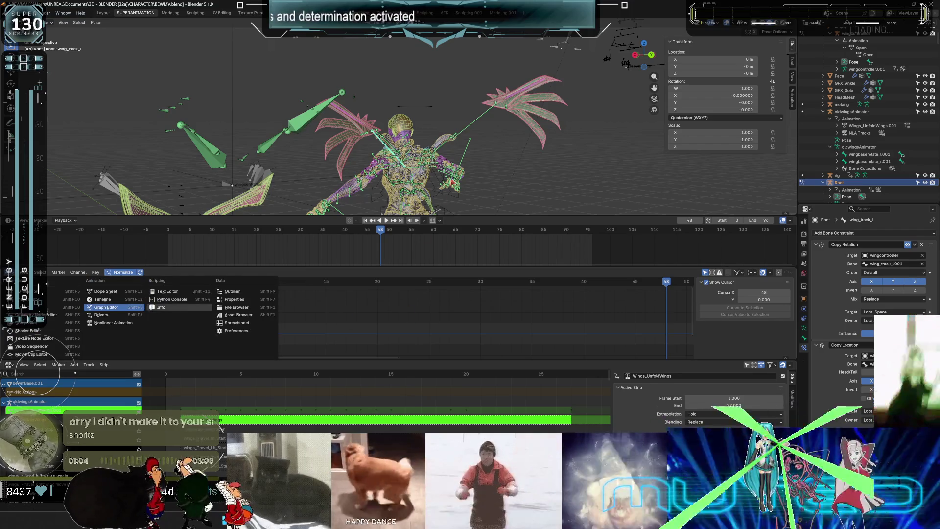
{"action": "mouse_move", "coordinate": [423, 131]}
{"action": "middle_mouse_down"}
{"action": "mouse_move", "coordinate": [382, 135]}
{"action": "mouse_move", "coordinate": [410, 130]}
{"action": "middle_mouse_up"}
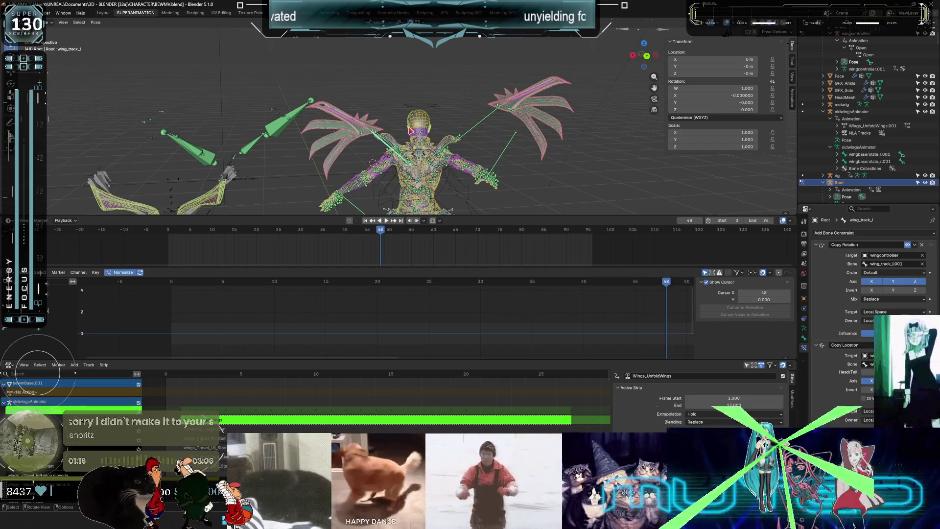
{"action": "key", "text": "ctrl+KP_1"}
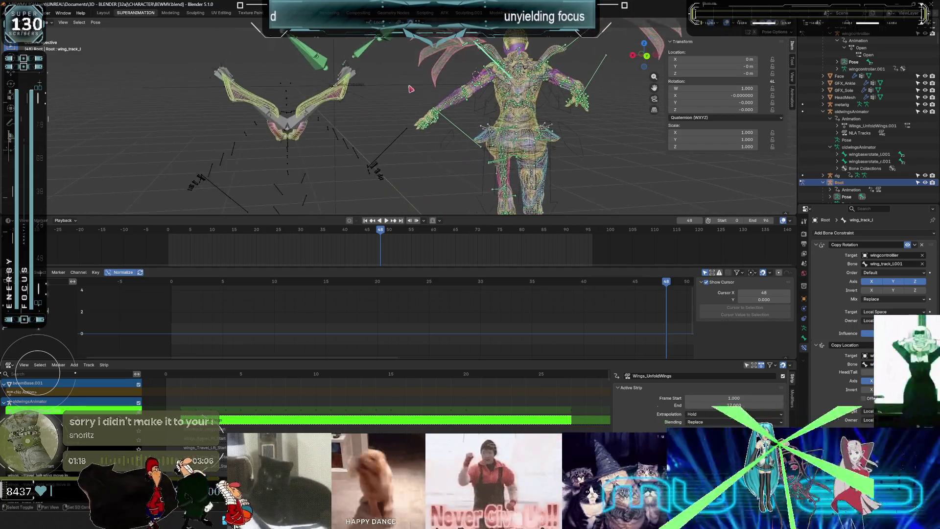
{"action": "key", "text": "ctrl+Tab"}
{"action": "middle_click_drag", "start_coordinate": [355, 90], "coordinate": [284, 166]}
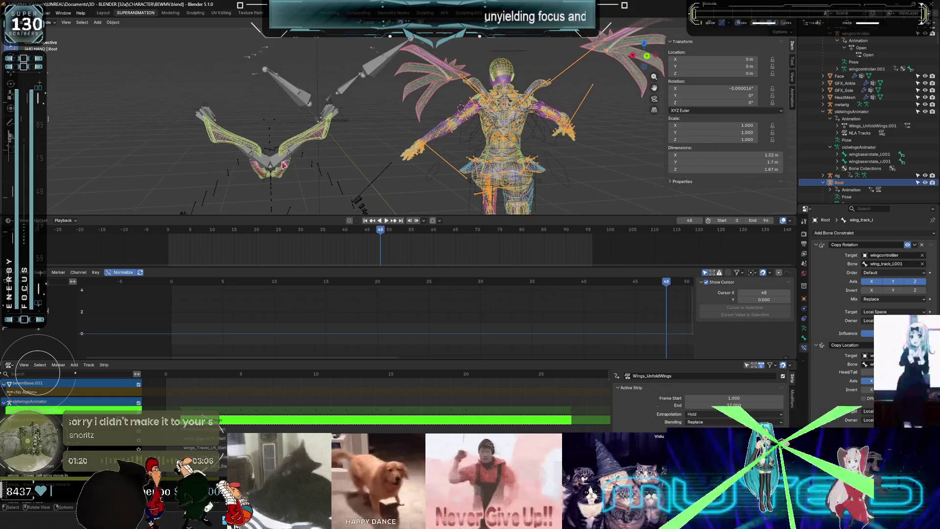
{"action": "left_click", "coordinate": [280, 163]}
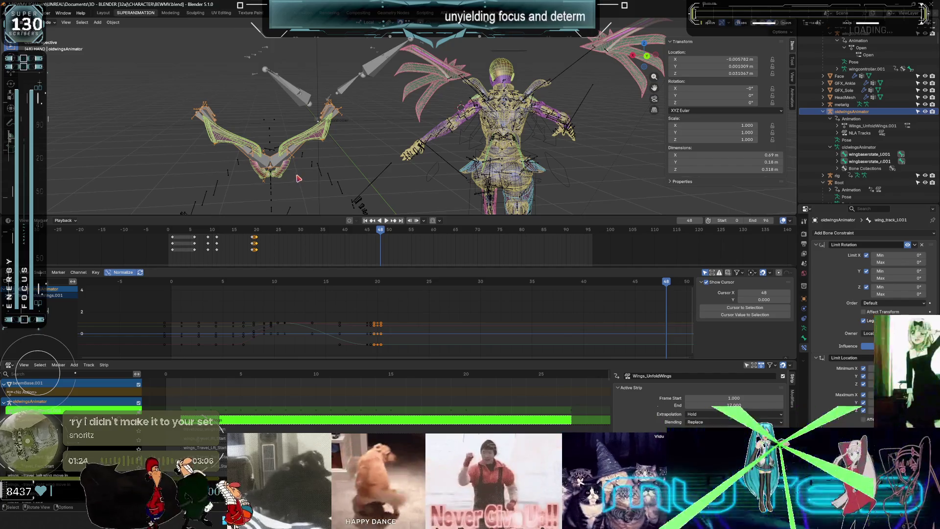
{"action": "key", "text": "ctrl+Tab"}
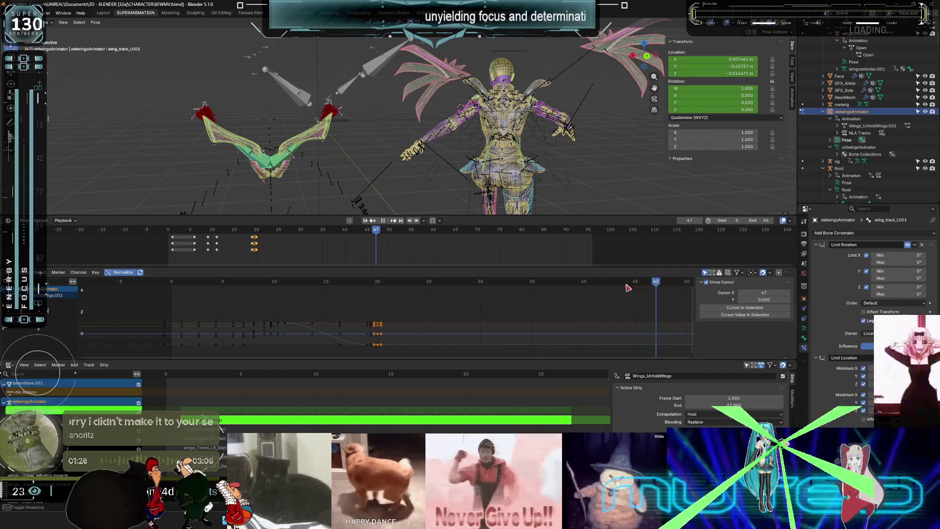
Play the wing animation, select all wing bones, and set the current frame to 45.
{"action": "key", "text": "shift+Left"}
{"action": "key", "text": "space"}
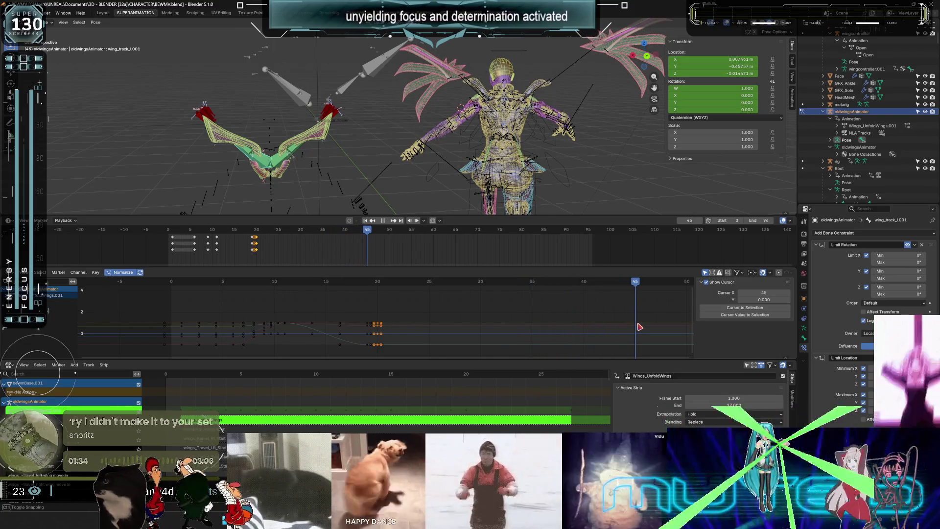
{"action": "key", "text": "space"}
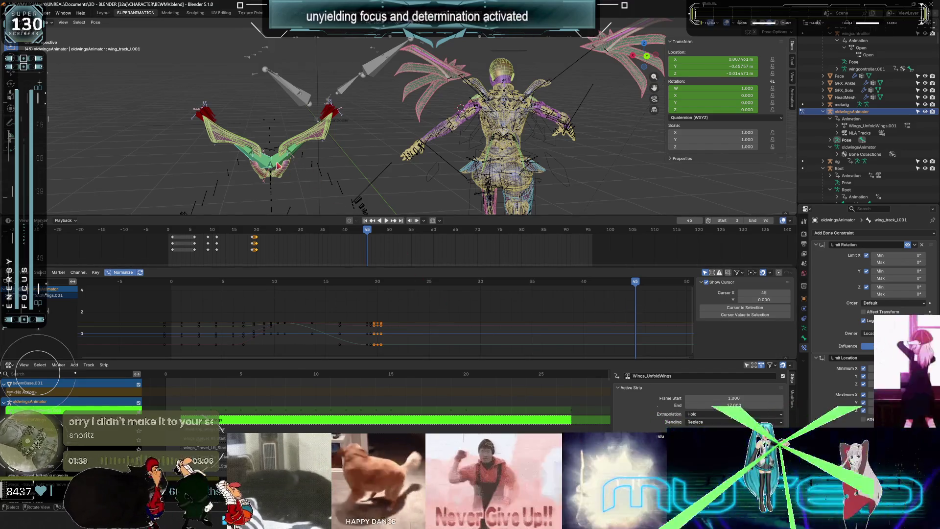
{"action": "key", "text": "a"}
{"action": "key", "text": "space"}
{"action": "key", "text": "space"}
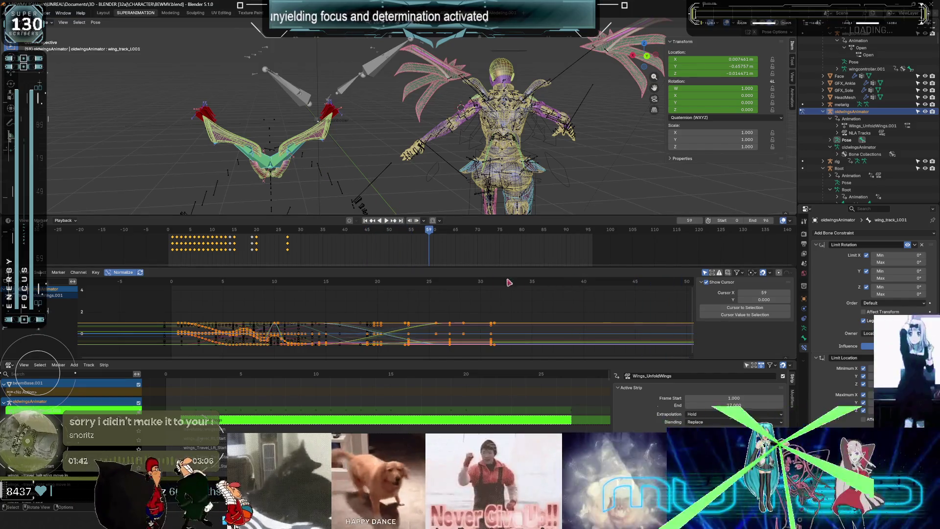
{"action": "key", "text": "Down"}
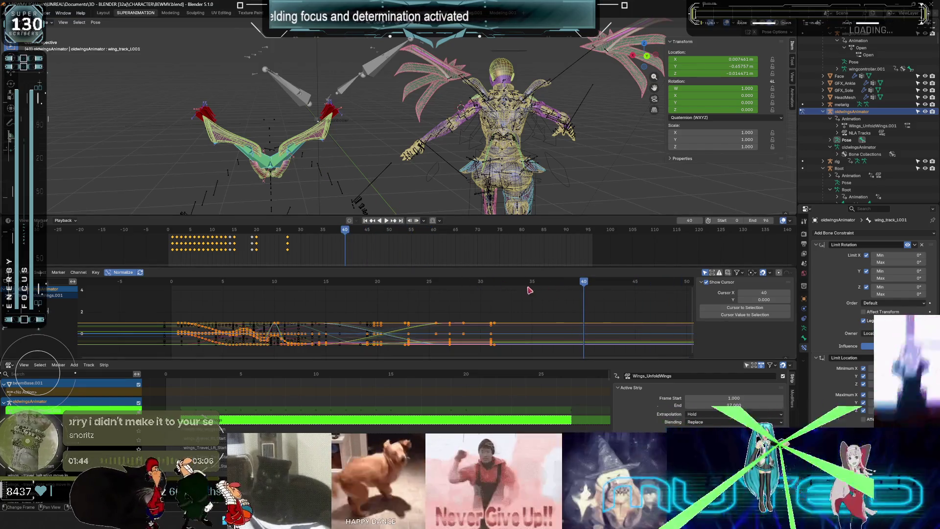
{"action": "key", "text": "shift+ctrl+space"}
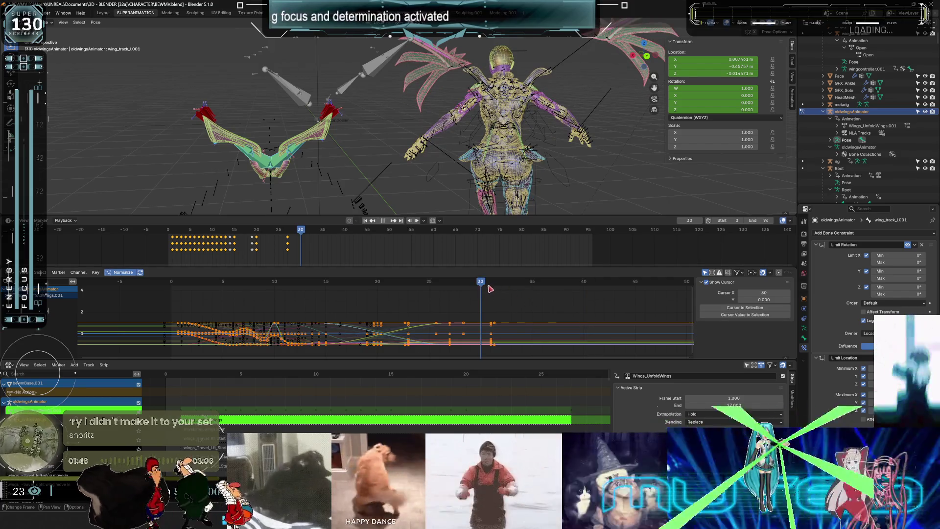
{"action": "mouse_move", "coordinate": [498, 284]}
{"action": "left_mouse_down"}
{"action": "mouse_move", "coordinate": [580, 287]}
{"action": "mouse_move", "coordinate": [588, 310]}
{"action": "left_mouse_up"}
{"action": "scroll", "coordinate": [588, 310], "scroll_direction": "down", "scroll_amount": 1}
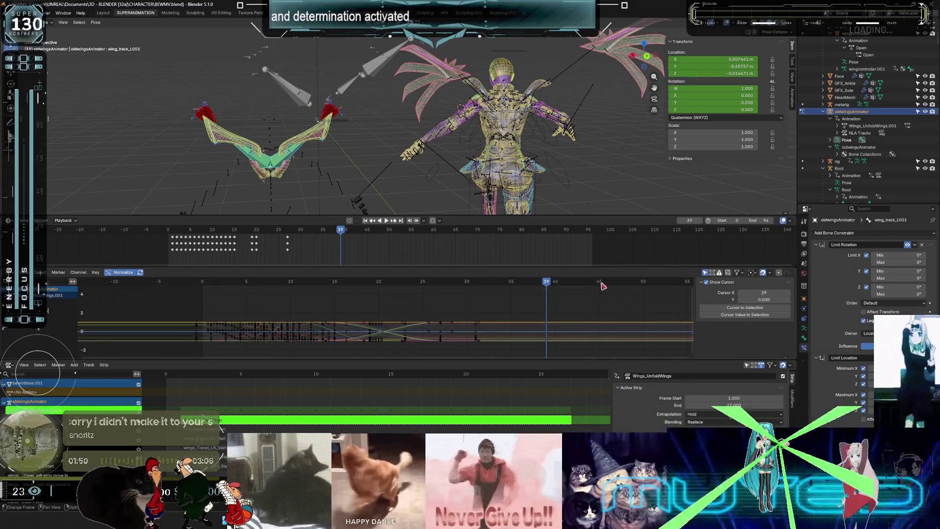
{"action": "left_click", "coordinate": [600, 282]}
Keyframe the wing bones' rotation at frame 45.
{"action": "right_click", "coordinate": [282, 161]}
{"action": "key", "text": "Escape"}
{"action": "key", "text": "k"}
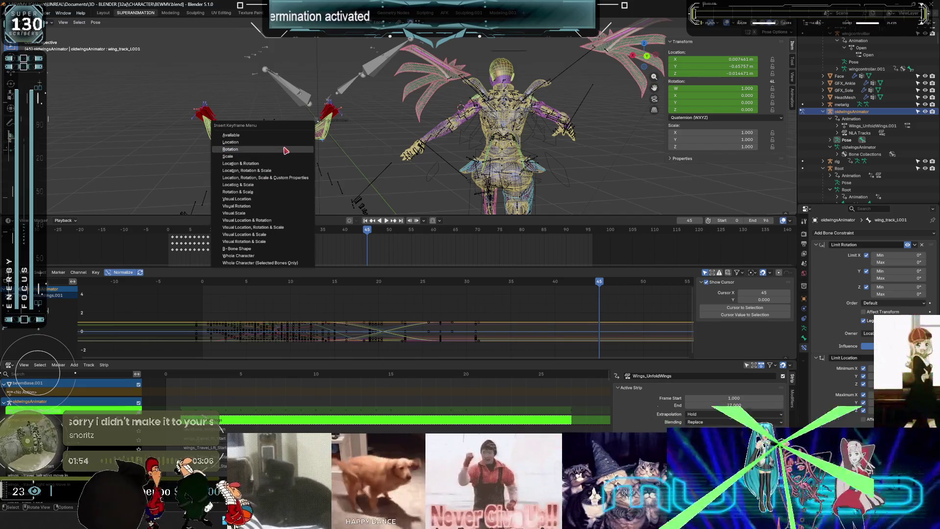
{"action": "key", "text": "Return"}
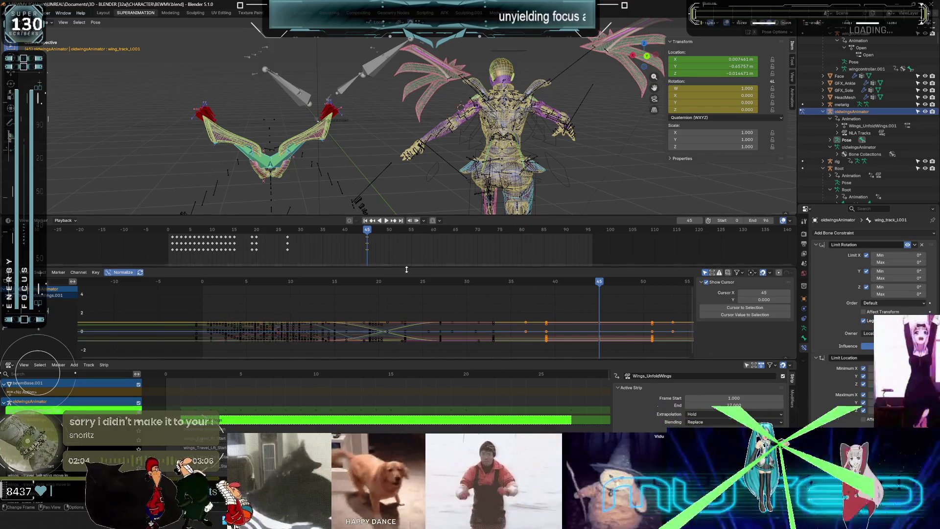
{"action": "middle_click_drag", "start_coordinate": [452, 151], "coordinate": [434, 140]}
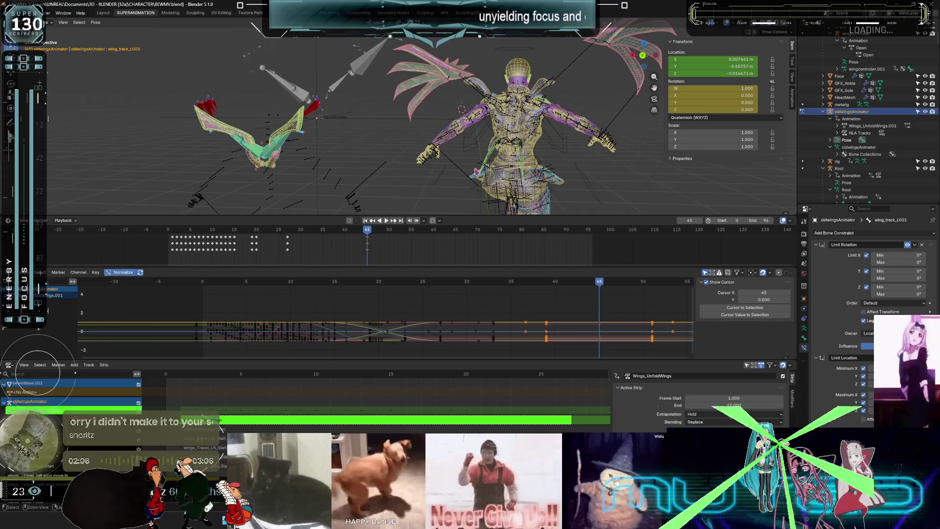
Leave Pose and tweak mode, select the Root rig, and play the animation.
{"action": "key", "text": "ctrl+Tab"}
{"action": "key", "text": "Tab"}
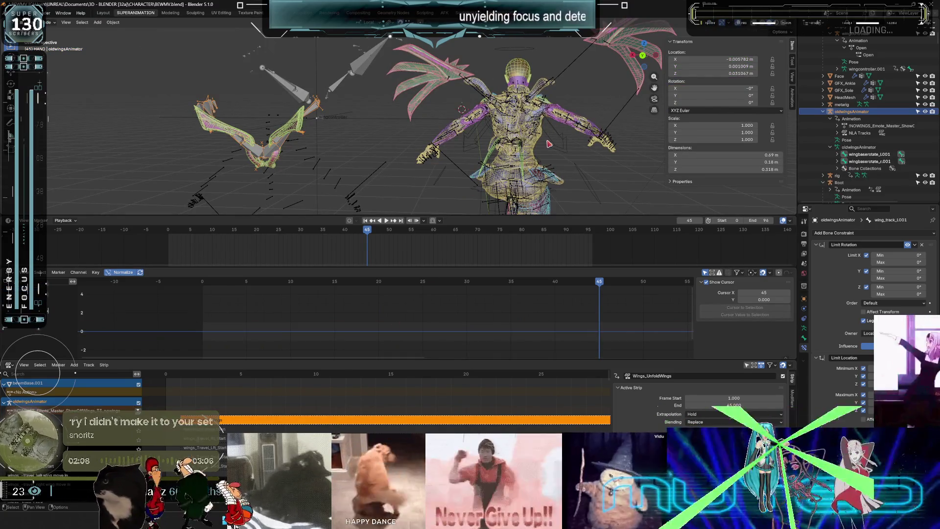
{"action": "left_click", "coordinate": [536, 130]}
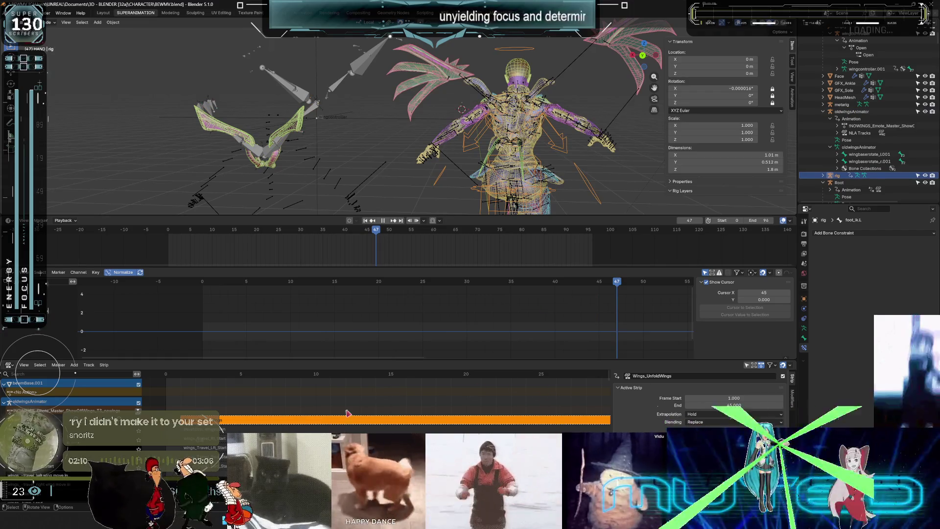
{"action": "key", "text": "space"}
{"action": "key", "text": "space"}
{"action": "scroll", "coordinate": [75, 373], "scroll_direction": "down", "scroll_amount": 5}
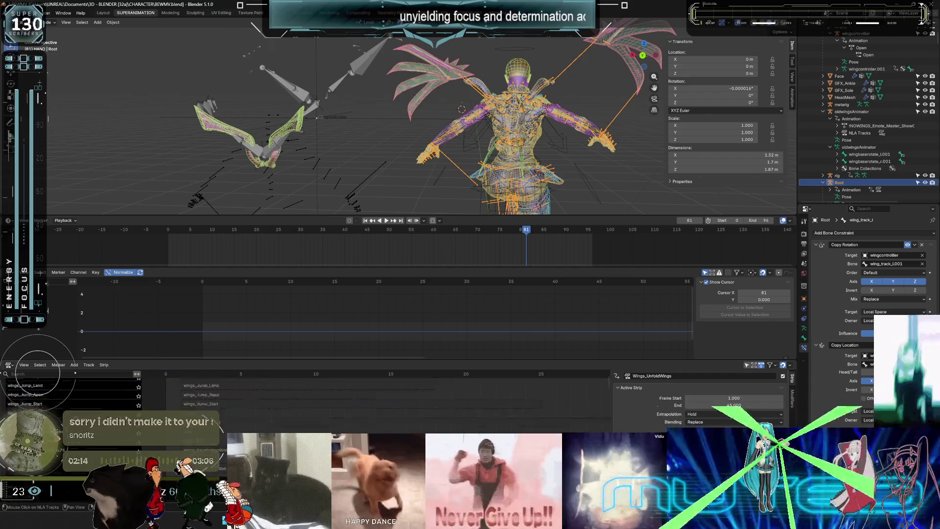
{"action": "scroll", "coordinate": [75, 373], "scroll_direction": "down", "scroll_amount": 5}
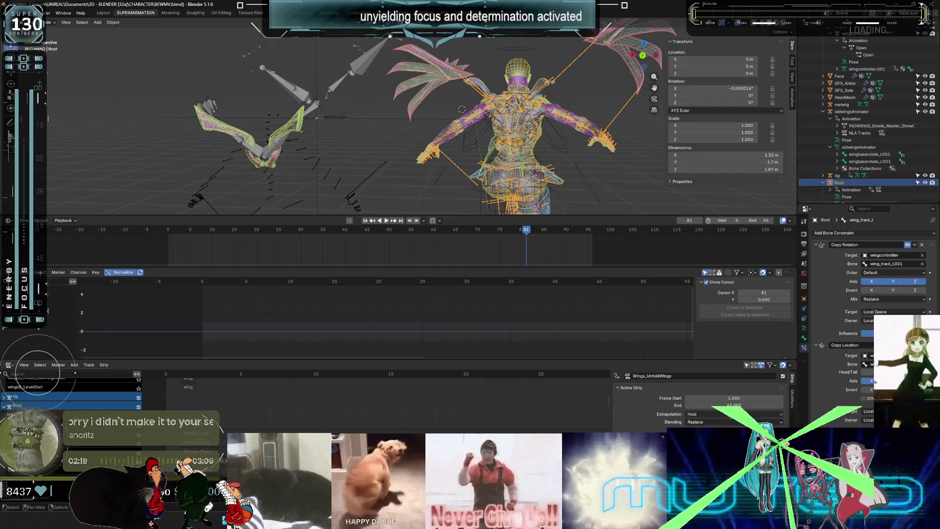
Inspect the Travel_Prepare strip, deselect all strips, and play through to frame 45.
{"action": "left_click", "coordinate": [75, 373]}
{"action": "mouse_move", "coordinate": [181, 374]}
{"action": "left_mouse_down"}
{"action": "mouse_move", "coordinate": [646, 373]}
{"action": "mouse_move", "coordinate": [161, 394]}
{"action": "left_mouse_up"}
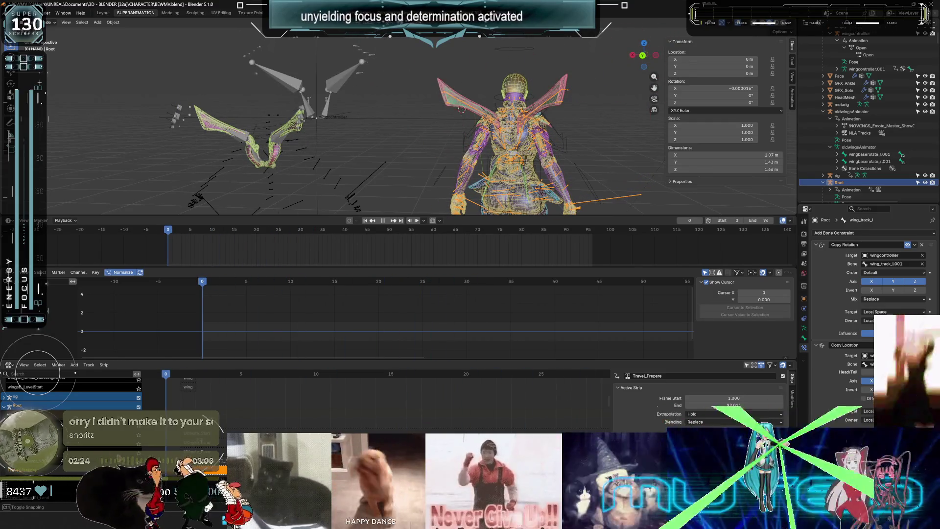
{"action": "scroll", "coordinate": [74, 397], "scroll_direction": "down", "scroll_amount": 5}
{"action": "scroll", "coordinate": [74, 396], "scroll_direction": "up", "scroll_amount": 5}
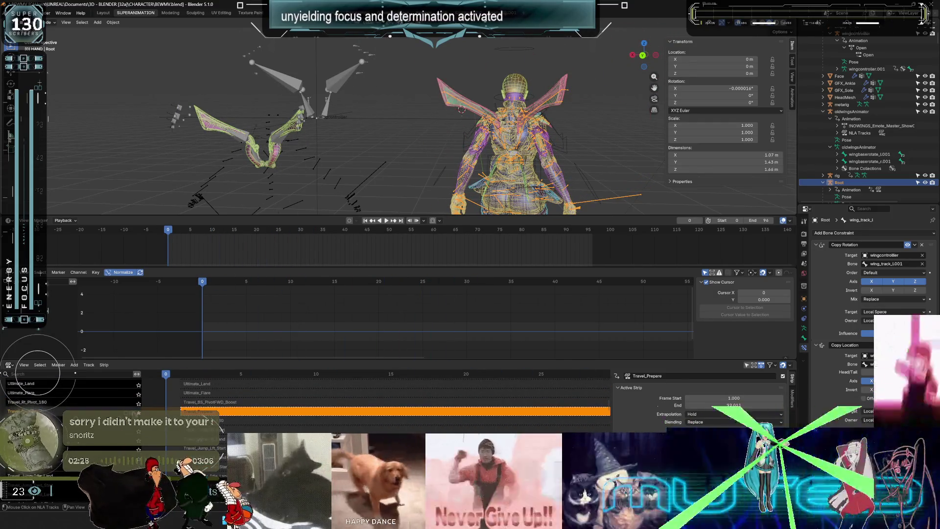
{"action": "scroll", "coordinate": [106, 449], "scroll_direction": "down", "scroll_amount": 8}
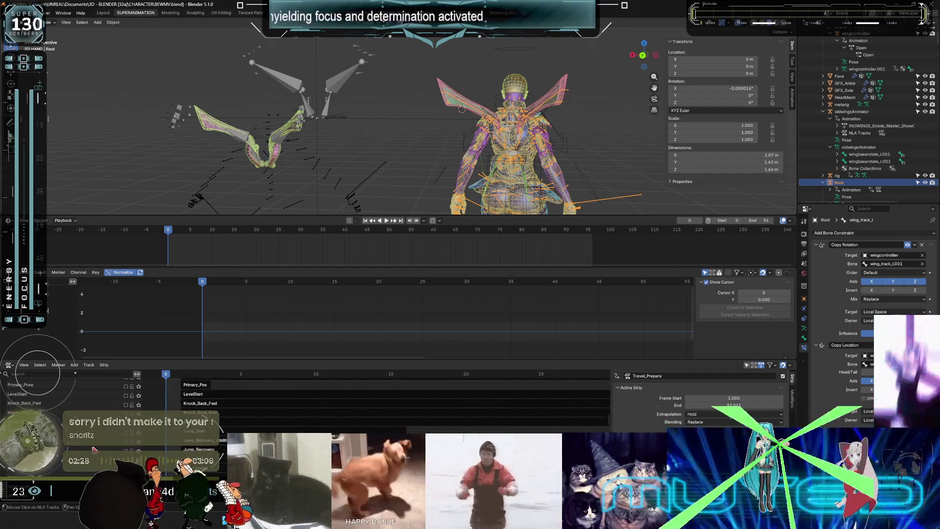
{"action": "scroll", "coordinate": [73, 397], "scroll_direction": "up", "scroll_amount": 8}
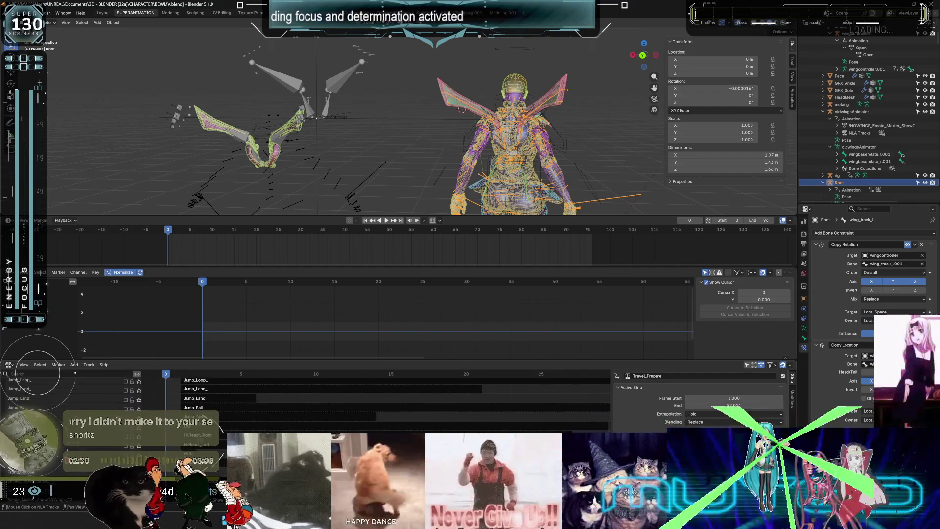
{"action": "scroll", "coordinate": [66, 460], "scroll_direction": "down", "scroll_amount": 2}
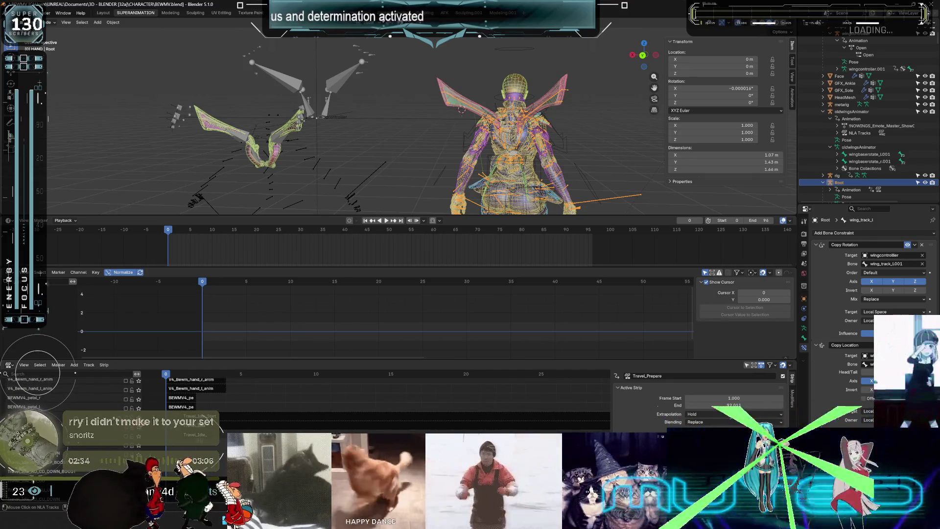
{"action": "left_click", "coordinate": [174, 393]}
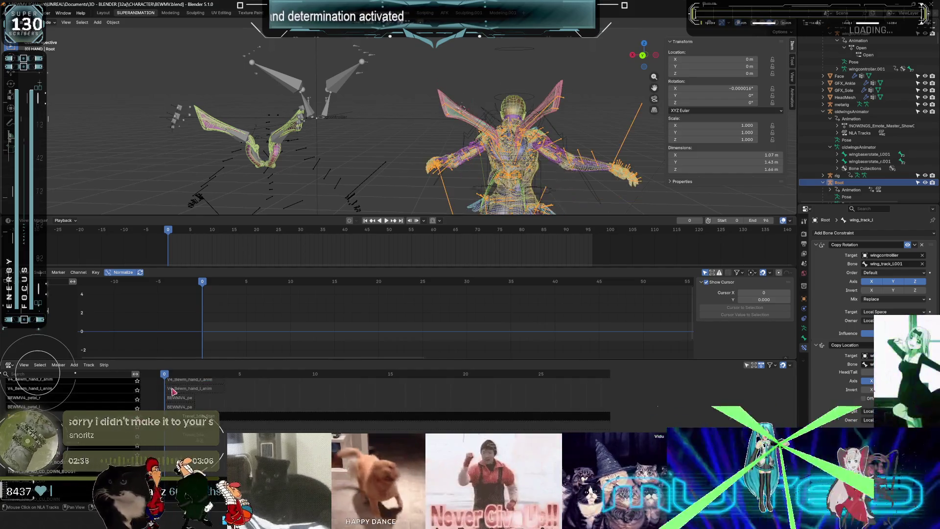
{"action": "key", "text": "space"}
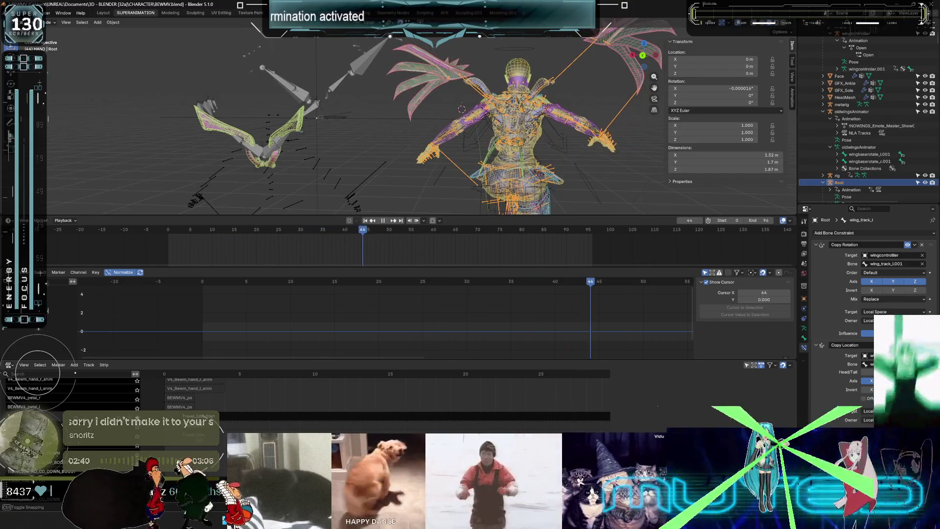
{"action": "key", "text": "Left"}
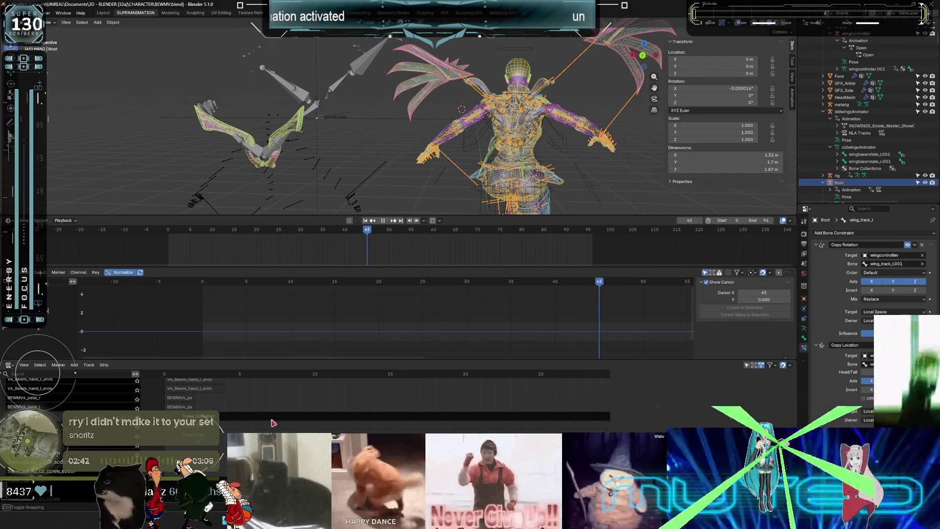
Enter tweak mode on the Travel_Idle_Start strip and return to posing the armature.
{"action": "left_click", "coordinate": [490, 416]}
{"action": "key", "text": "Home"}
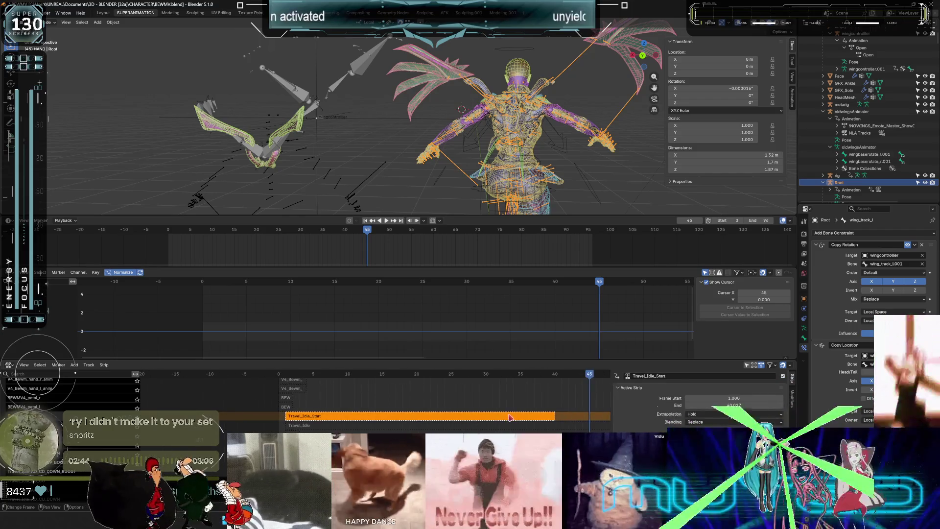
{"action": "right_click", "coordinate": [510, 417]}
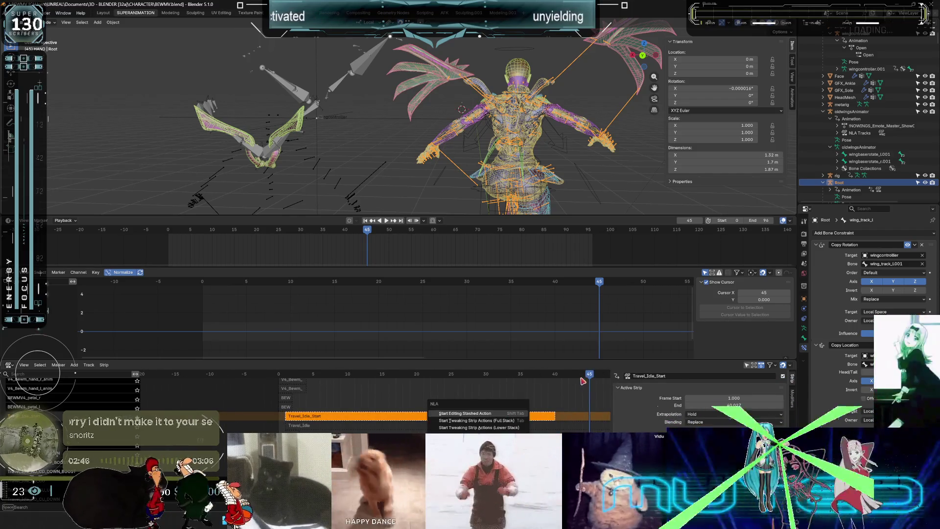
{"action": "key", "text": "Tab"}
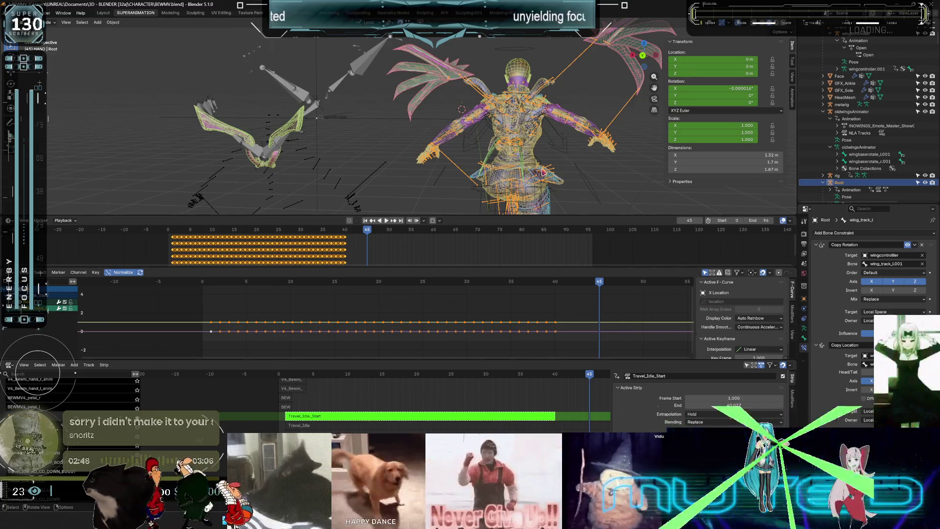
{"action": "mouse_move", "coordinate": [570, 130]}
{"action": "middle_mouse_down"}
{"action": "mouse_move", "coordinate": [481, 44]}
{"action": "mouse_move", "coordinate": [405, 156]}
{"action": "middle_mouse_up"}
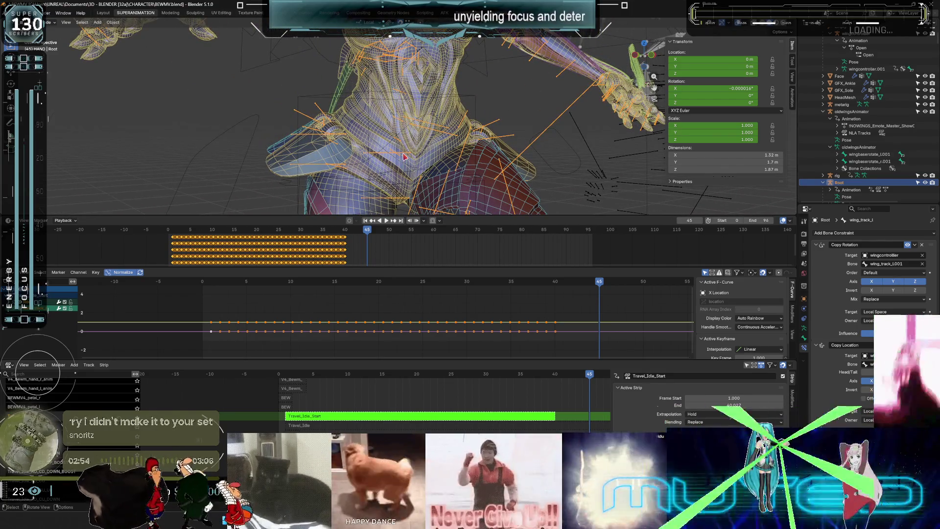
{"action": "left_click", "coordinate": [405, 157]}
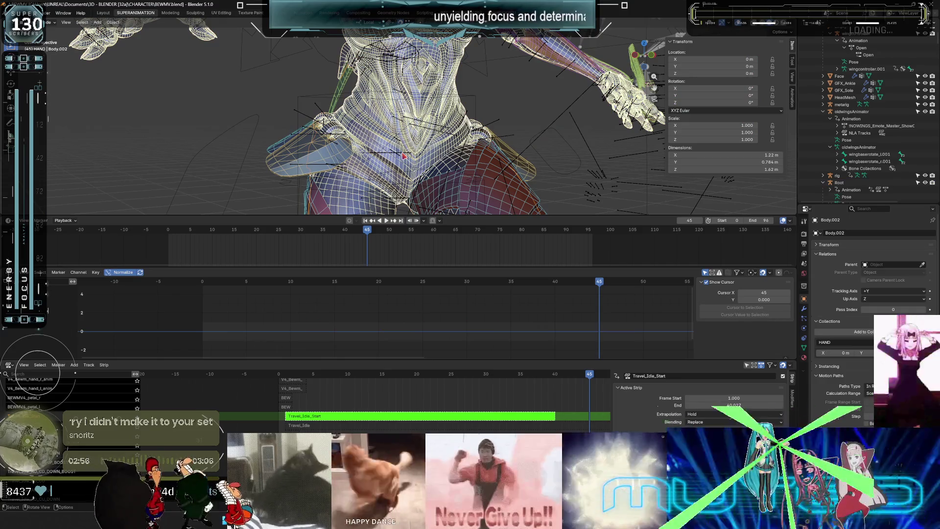
{"action": "key", "text": "ctrl+z"}
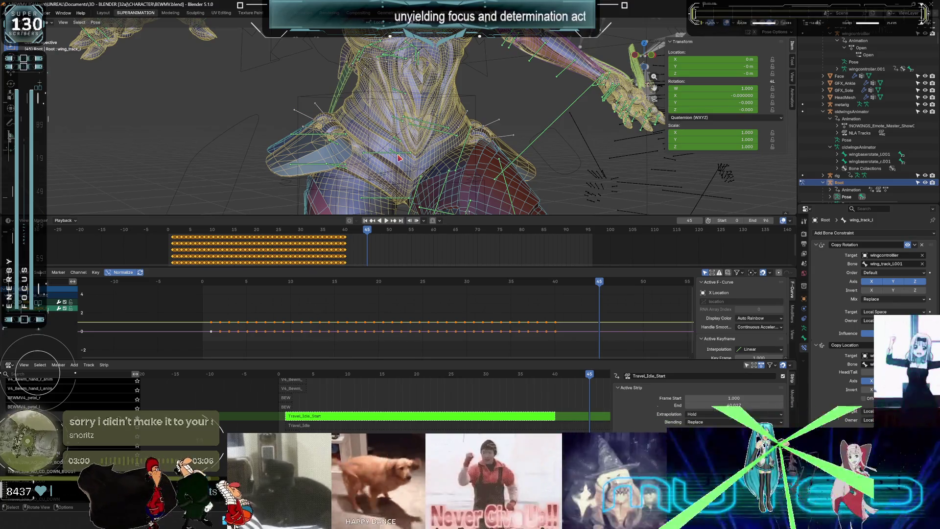
Keyframe the pelvis bone's rotation and location at frame 45.
{"action": "left_click", "coordinate": [399, 158]}
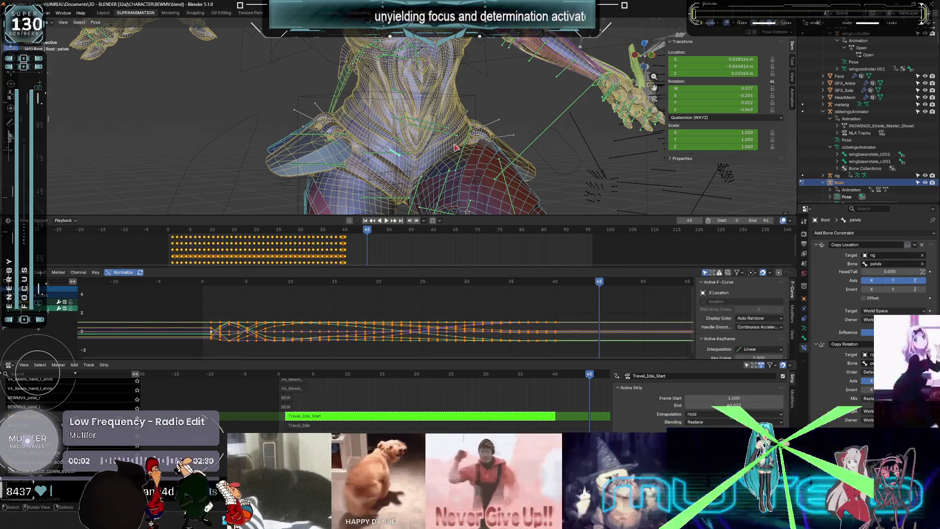
{"action": "key", "text": "k"}
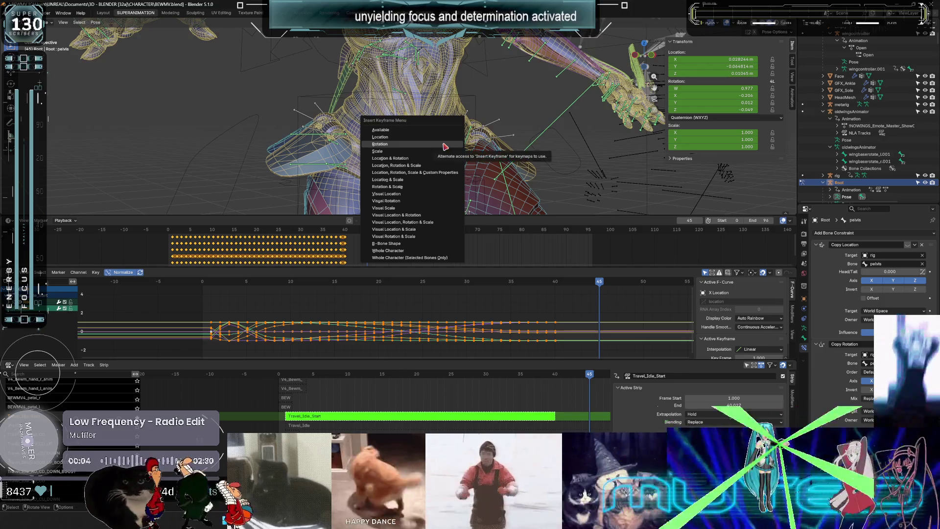
{"action": "left_click", "coordinate": [445, 145]}
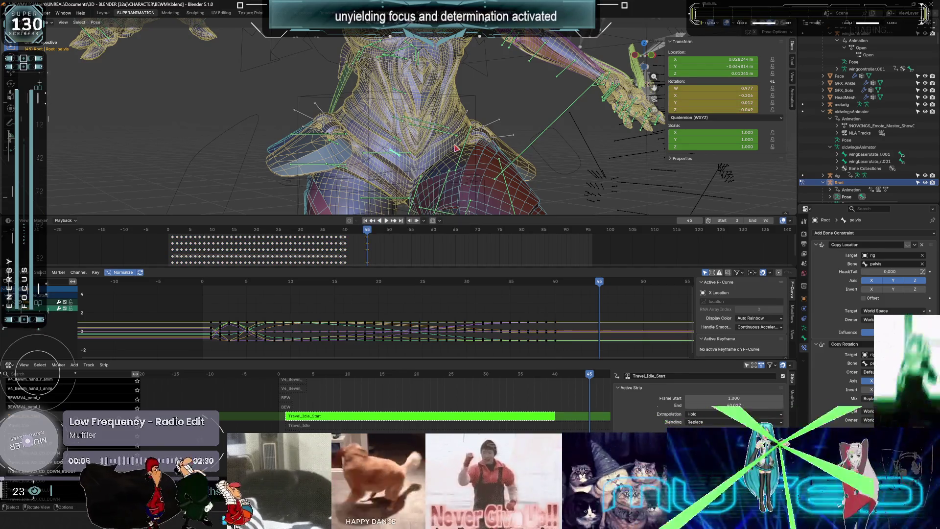
{"action": "key", "text": "k"}
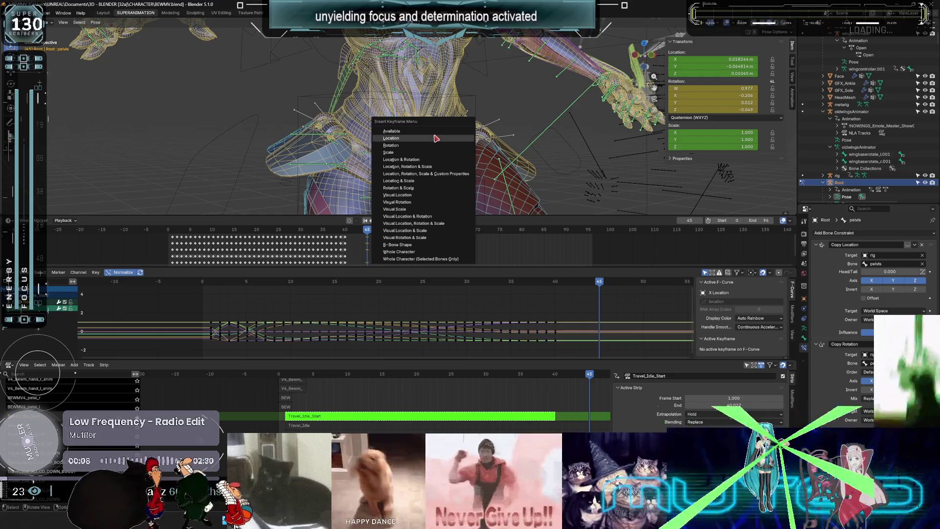
{"action": "left_click", "coordinate": [435, 138]}
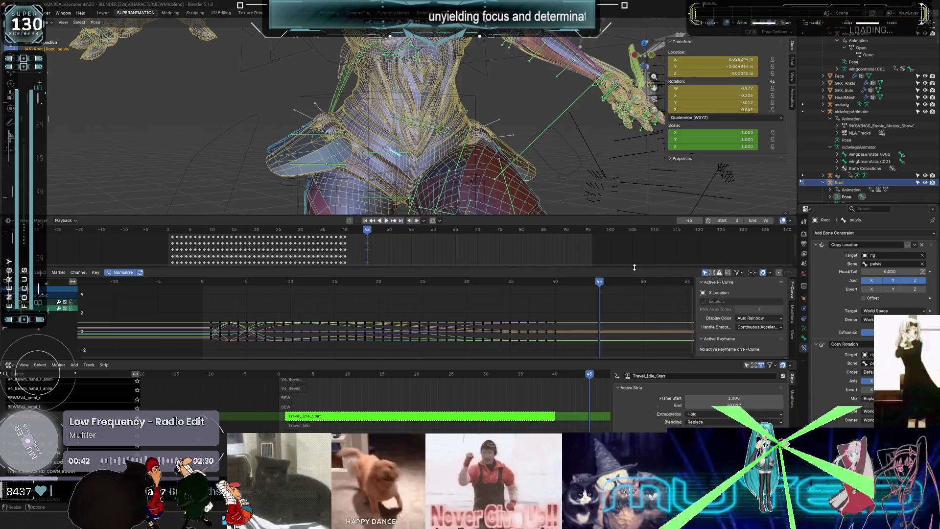
Exit tweak mode, play the animation to frame 65, and switch to Unreal.
{"action": "left_click", "coordinate": [543, 416]}
{"action": "key", "text": "space"}
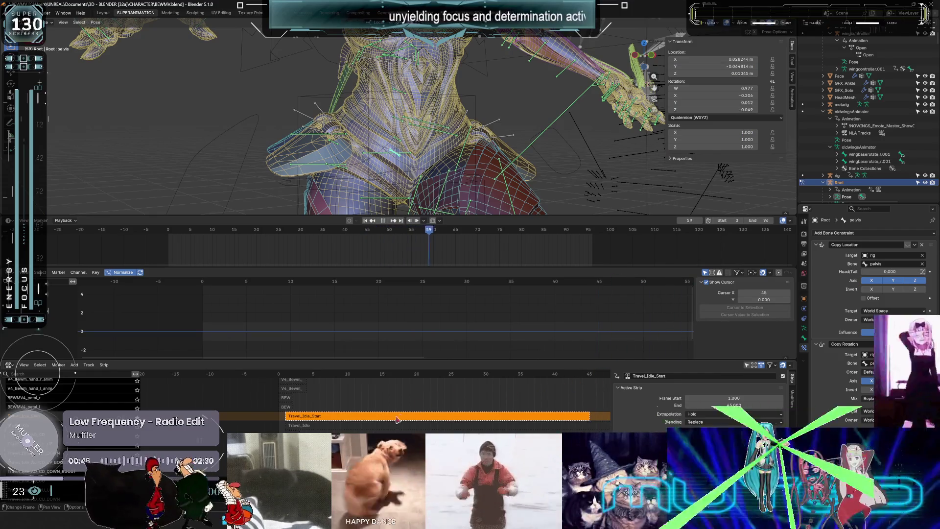
{"action": "key", "text": "space"}
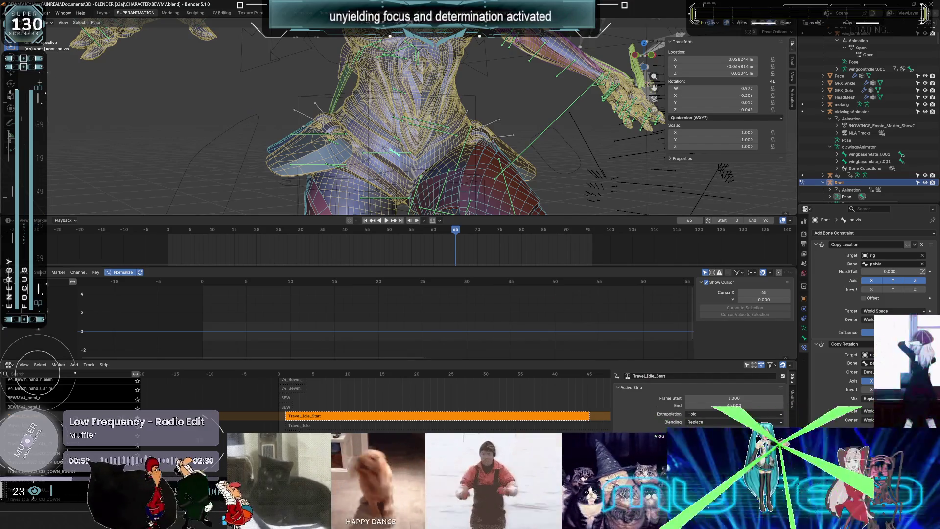
{"action": "key", "text": "alt+Tab"}
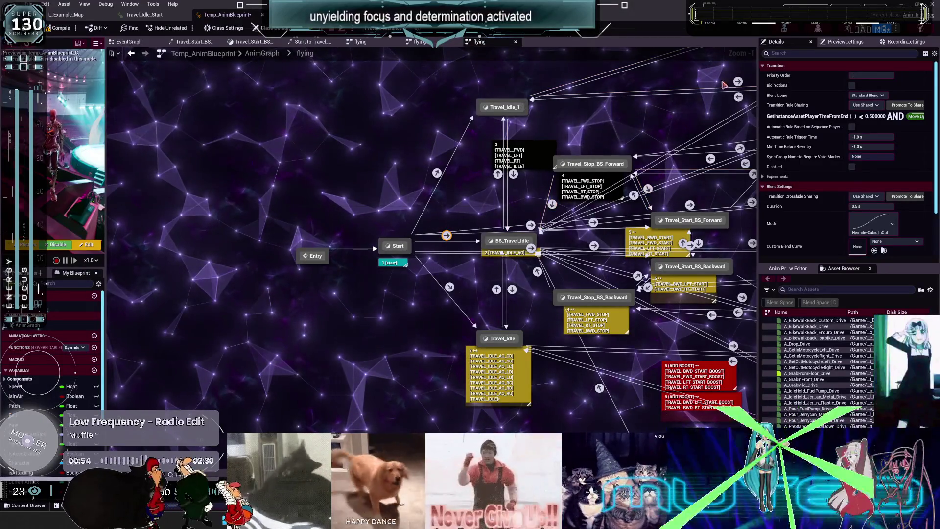
Zoom out of the AnimGraph, Save All with Temp_AnimBlueprint, and return to Blender.
{"action": "scroll", "coordinate": [547, 126], "scroll_direction": "down", "scroll_amount": 3}
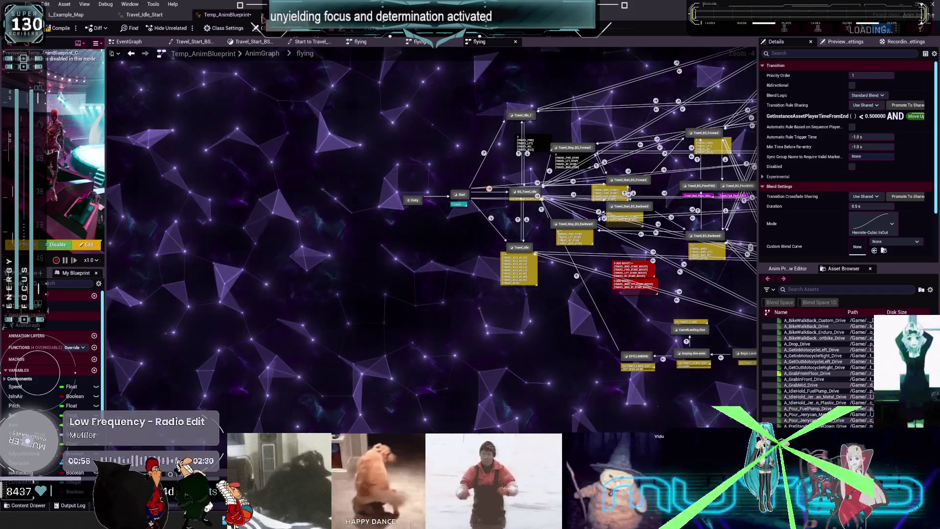
{"action": "key", "text": "alt+Tab"}
{"action": "key", "text": "alt+Tab"}
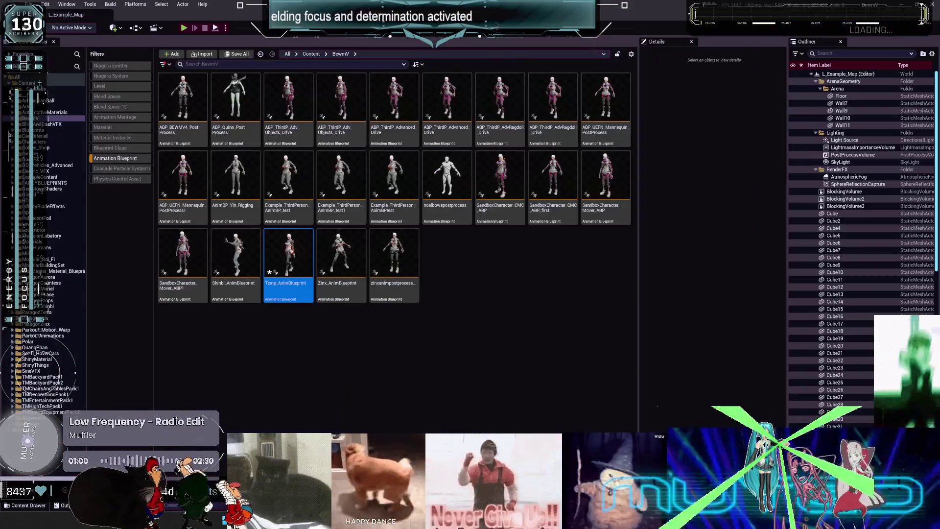
{"action": "key", "text": "ctrl+shift+s"}
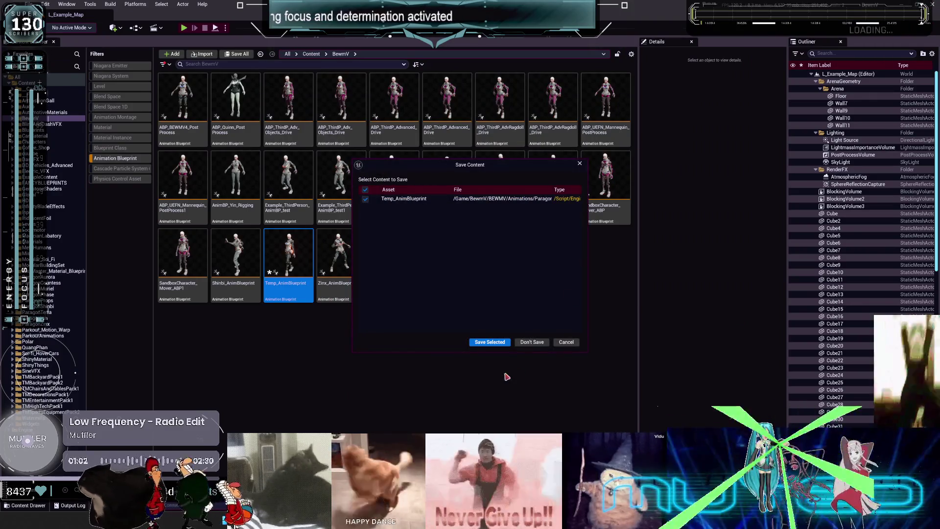
{"action": "key", "text": "alt+Tab"}
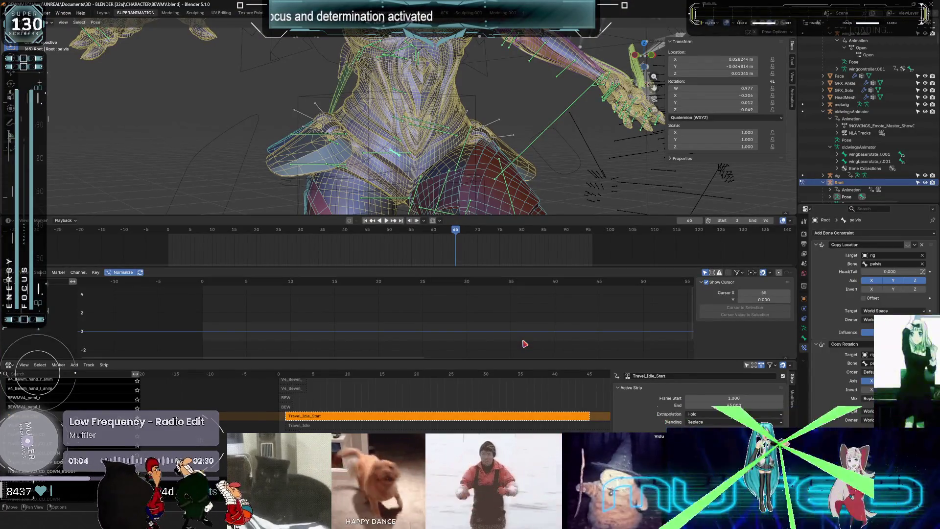
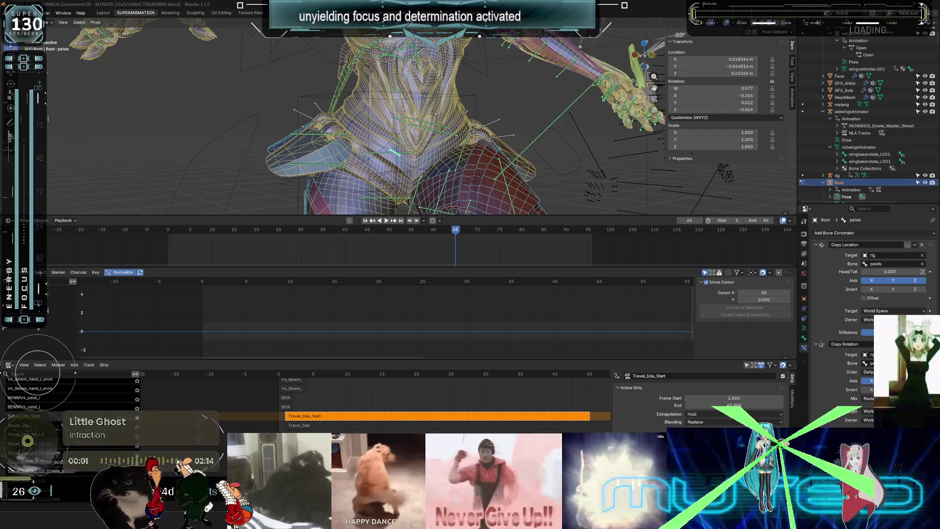
Maximize the 3D viewport and zoom in on the character's wireframe body and rig.
{"action": "key", "text": "g"}
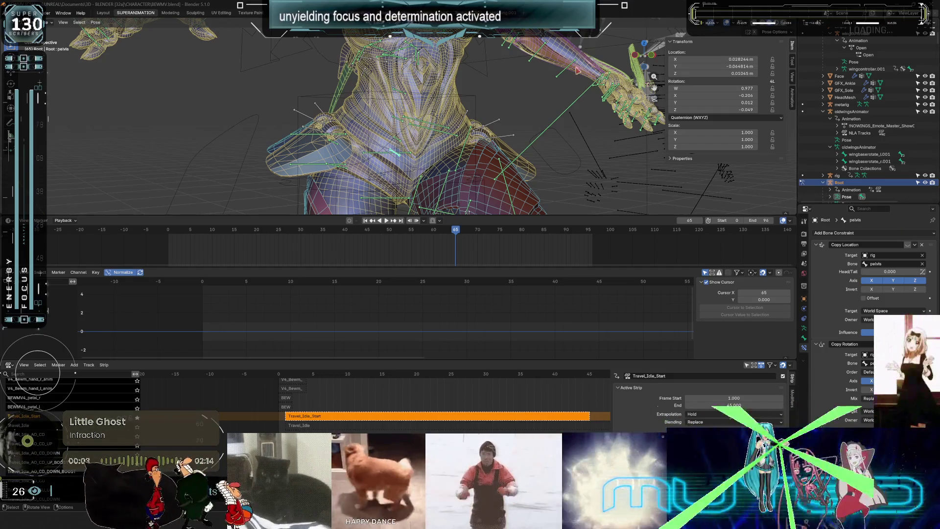
{"action": "key", "text": "ctrl+space"}
{"action": "scroll", "coordinate": [505, 221], "scroll_direction": "up", "scroll_amount": 5}
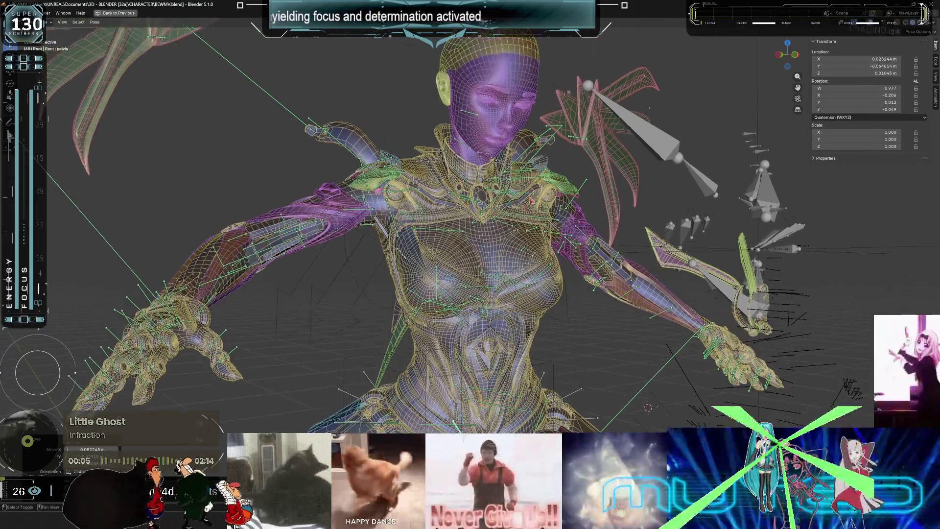
Orbit around the character to a full front view showing the wings and pink weapon.
{"action": "mouse_move", "coordinate": [504, 220]}
{"action": "middle_mouse_down"}
{"action": "mouse_move", "coordinate": [499, 203]}
{"action": "mouse_move", "coordinate": [500, 212]}
{"action": "mouse_move", "coordinate": [524, 203]}
{"action": "mouse_move", "coordinate": [508, 210]}
{"action": "mouse_move", "coordinate": [542, 220]}
{"action": "mouse_move", "coordinate": [500, 228]}
{"action": "middle_mouse_up"}
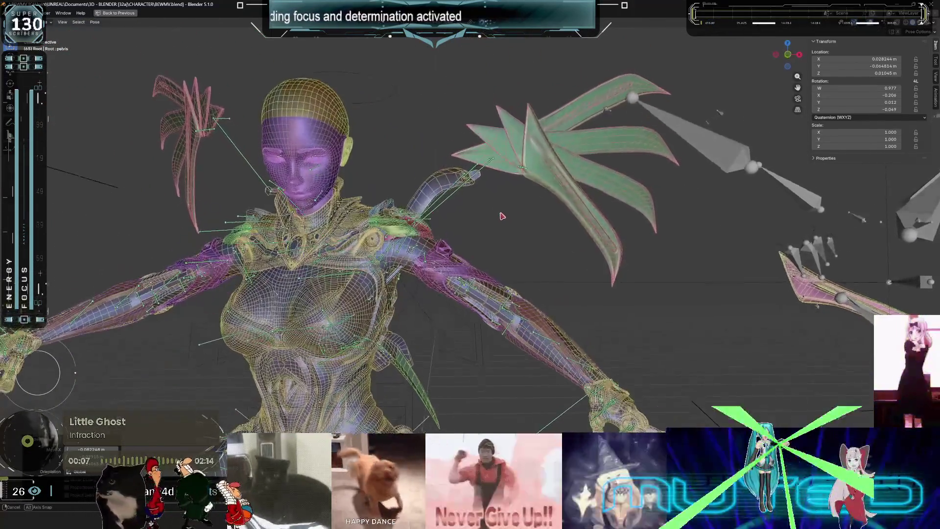
{"action": "mouse_move", "coordinate": [526, 216]}
{"action": "middle_mouse_down"}
{"action": "mouse_move", "coordinate": [870, 218]}
{"action": "mouse_move", "coordinate": [677, 241]}
{"action": "mouse_move", "coordinate": [278, 242]}
{"action": "mouse_move", "coordinate": [821, 219]}
{"action": "middle_mouse_up"}
{"action": "mouse_move", "coordinate": [936, 211]}
{"action": "middle_mouse_down"}
{"action": "mouse_move", "coordinate": [157, 213]}
{"action": "mouse_move", "coordinate": [526, 235]}
{"action": "mouse_move", "coordinate": [783, 216]}
{"action": "mouse_move", "coordinate": [735, 239]}
{"action": "mouse_move", "coordinate": [690, 235]}
{"action": "mouse_move", "coordinate": [815, 230]}
{"action": "mouse_move", "coordinate": [768, 219]}
{"action": "mouse_move", "coordinate": [794, 215]}
{"action": "mouse_move", "coordinate": [351, 203]}
{"action": "mouse_move", "coordinate": [421, 199]}
{"action": "mouse_move", "coordinate": [596, 235]}
{"action": "middle_mouse_up"}
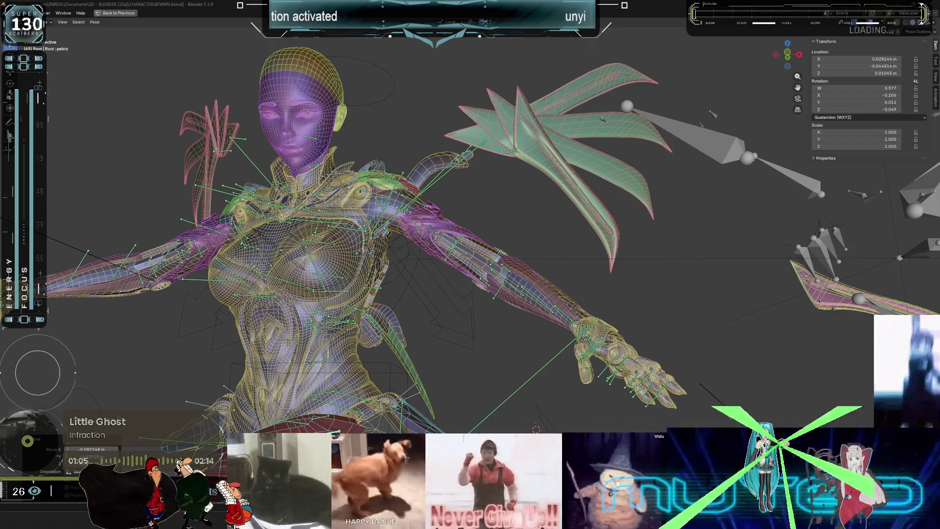
{"action": "mouse_move", "coordinate": [373, 198]}
{"action": "middle_mouse_down"}
{"action": "mouse_move", "coordinate": [457, 209]}
{"action": "mouse_move", "coordinate": [401, 205]}
{"action": "mouse_move", "coordinate": [433, 206]}
{"action": "middle_mouse_up"}
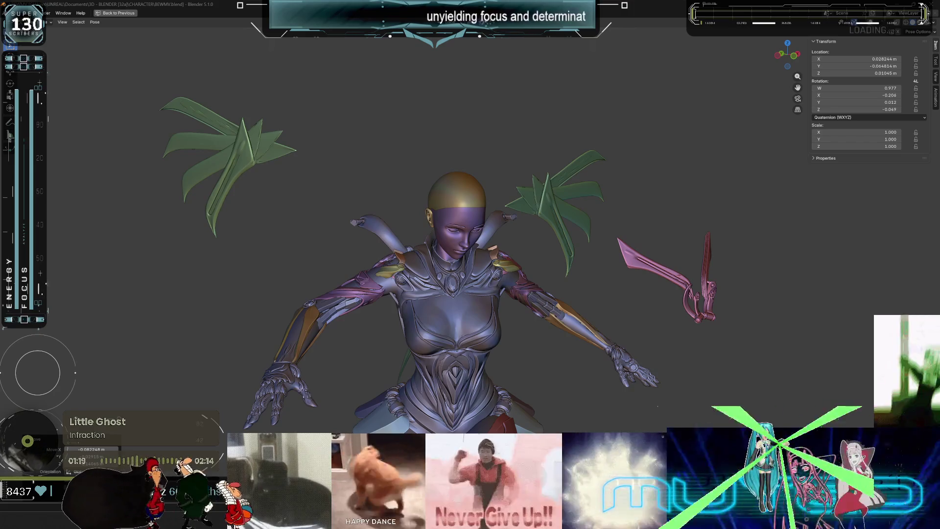
{"action": "middle_click_drag", "start_coordinate": [684, 278], "coordinate": [446, 330]}
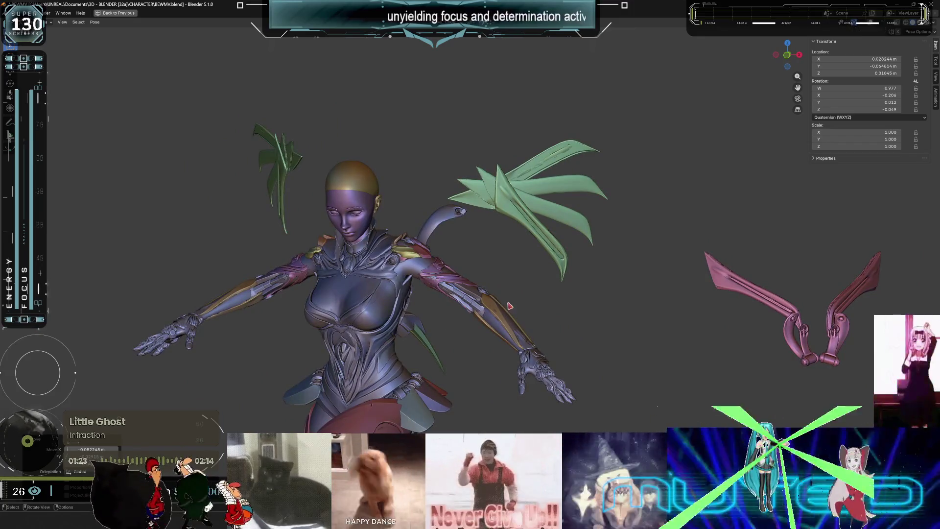
{"action": "mouse_move", "coordinate": [533, 295]}
{"action": "middle_mouse_down"}
{"action": "mouse_move", "coordinate": [554, 287]}
{"action": "mouse_move", "coordinate": [531, 279]}
{"action": "mouse_move", "coordinate": [555, 298]}
{"action": "mouse_move", "coordinate": [527, 290]}
{"action": "mouse_move", "coordinate": [556, 294]}
{"action": "mouse_move", "coordinate": [537, 291]}
{"action": "mouse_move", "coordinate": [562, 308]}
{"action": "mouse_move", "coordinate": [456, 296]}
{"action": "mouse_move", "coordinate": [564, 289]}
{"action": "mouse_move", "coordinate": [519, 274]}
{"action": "mouse_move", "coordinate": [549, 235]}
{"action": "mouse_move", "coordinate": [543, 90]}
{"action": "mouse_move", "coordinate": [348, 133]}
{"action": "mouse_move", "coordinate": [378, 117]}
{"action": "mouse_move", "coordinate": [111, 22]}
{"action": "mouse_move", "coordinate": [147, 98]}
{"action": "mouse_move", "coordinate": [225, 206]}
{"action": "mouse_move", "coordinate": [146, 206]}
{"action": "mouse_move", "coordinate": [301, 37]}
{"action": "mouse_move", "coordinate": [509, 69]}
{"action": "mouse_move", "coordinate": [593, 101]}
{"action": "mouse_move", "coordinate": [699, 118]}
{"action": "mouse_move", "coordinate": [833, 191]}
{"action": "mouse_move", "coordinate": [921, 223]}
{"action": "mouse_move", "coordinate": [35, 240]}
{"action": "mouse_move", "coordinate": [79, 256]}
{"action": "mouse_move", "coordinate": [280, 286]}
{"action": "middle_mouse_up"}
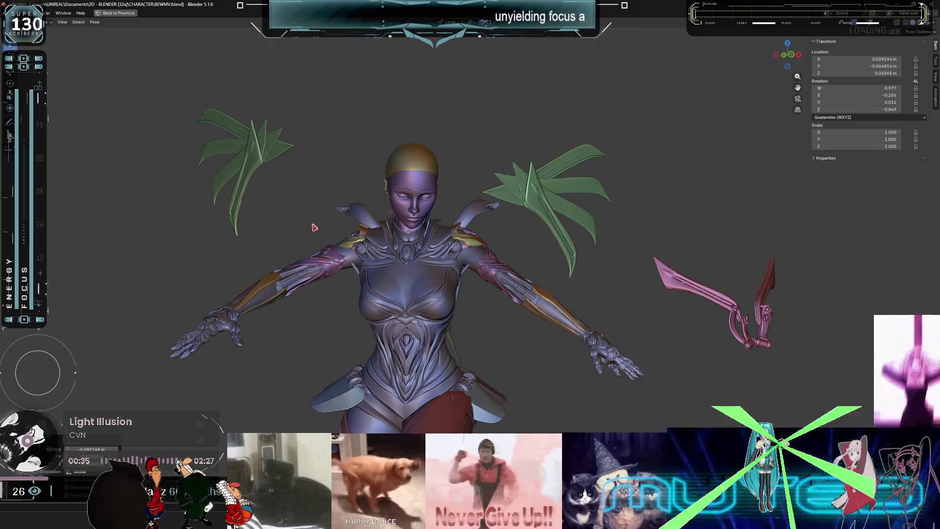
Orbit round to the character's back and toggle the maximized 3D view.
{"action": "mouse_move", "coordinate": [379, 250]}
{"action": "middle_mouse_down"}
{"action": "mouse_move", "coordinate": [483, 248]}
{"action": "mouse_move", "coordinate": [385, 299]}
{"action": "middle_mouse_up"}
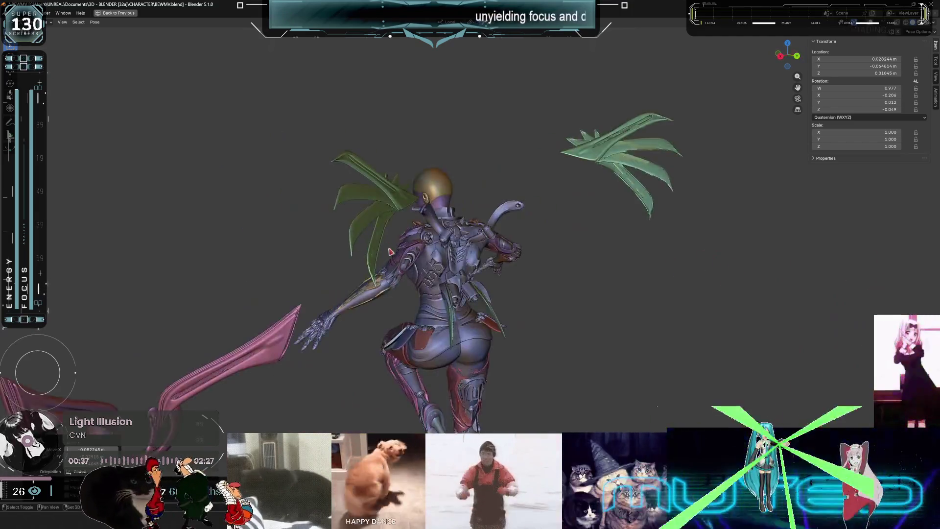
{"action": "scroll", "coordinate": [385, 298], "scroll_direction": "up", "scroll_amount": 5}
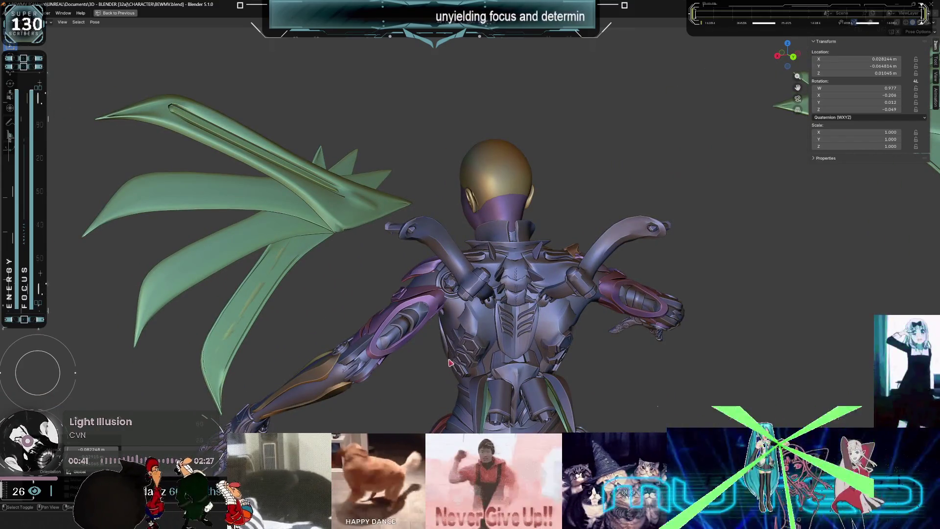
{"action": "key", "text": "ctrl+space"}
{"action": "key", "text": "ctrl+space"}
{"action": "key", "text": "shift+z"}
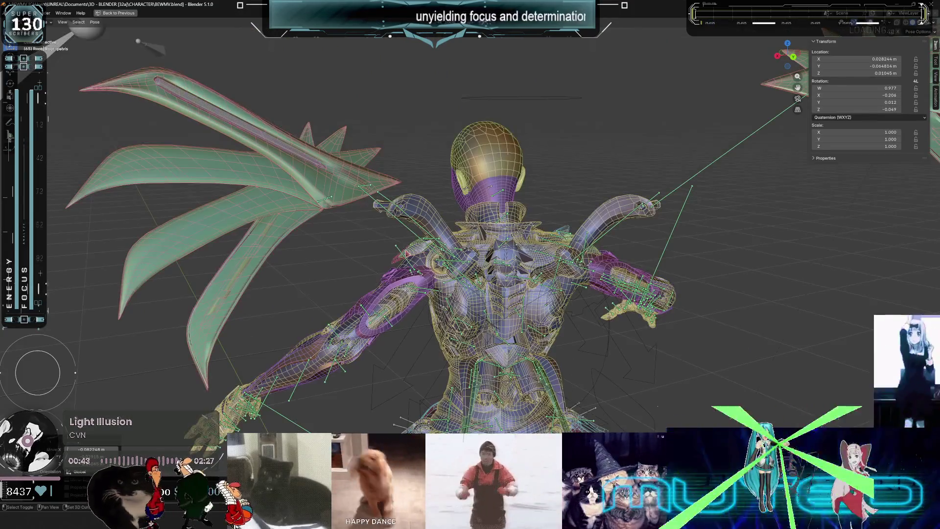
{"action": "scroll", "coordinate": [310, 183], "scroll_direction": "down", "scroll_amount": 4}
{"action": "middle_click_drag", "start_coordinate": [309, 183], "coordinate": [299, 184]}
{"action": "mouse_move", "coordinate": [396, 285]}
{"action": "middle_mouse_down"}
{"action": "mouse_move", "coordinate": [320, 293]}
{"action": "mouse_move", "coordinate": [382, 277]}
{"action": "middle_mouse_up"}
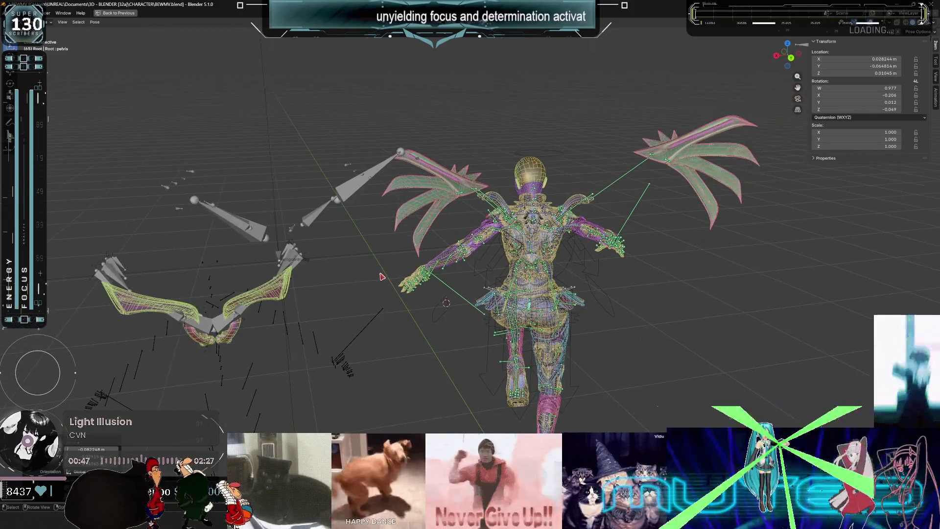
Select all rig bones, restore the full animation layout, and play the wing animation.
{"action": "key", "text": "a"}
{"action": "middle_click_drag", "start_coordinate": [388, 356], "coordinate": [378, 343]}
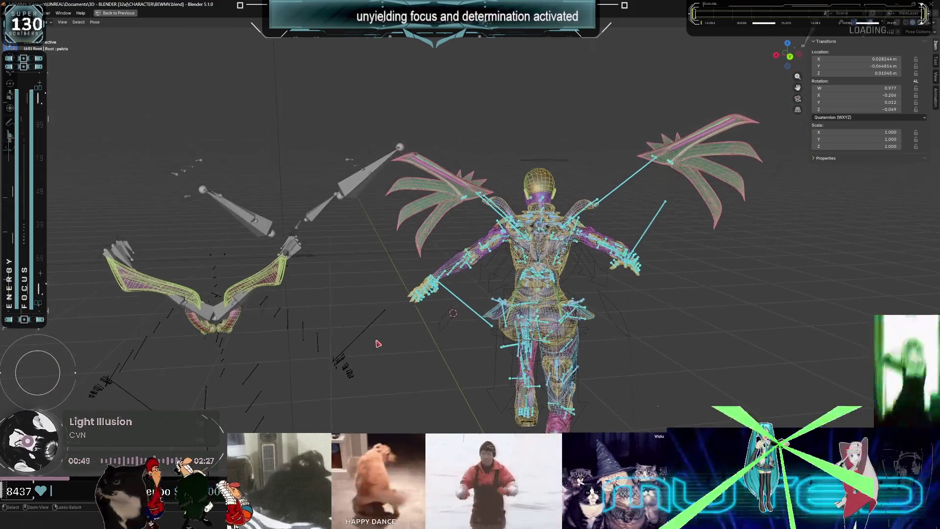
{"action": "key", "text": "ctrl+space"}
{"action": "key", "text": "space"}
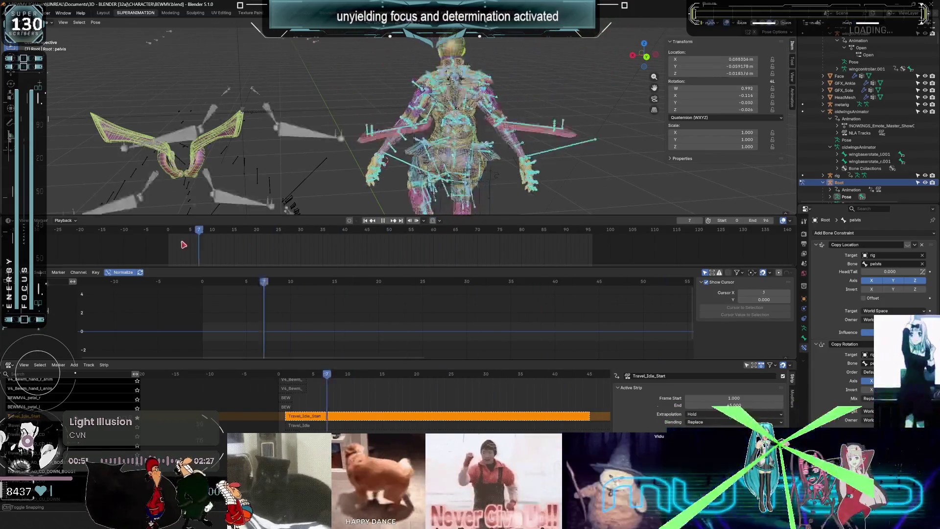
Restart playback with the rig overlays shown and orbit around the rig.
{"action": "key", "text": "Escape"}
{"action": "key", "text": "shift+alt+z"}
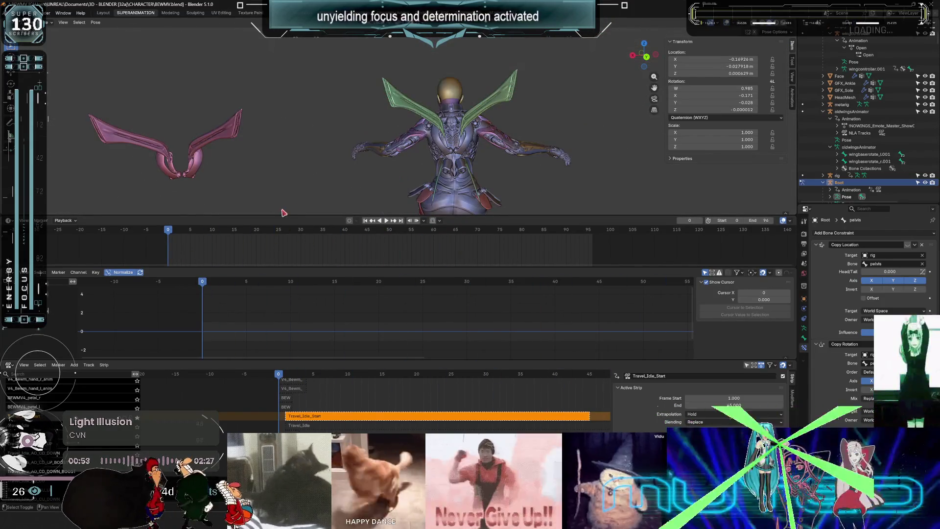
{"action": "key", "text": "shift+alt+z"}
{"action": "key", "text": "space"}
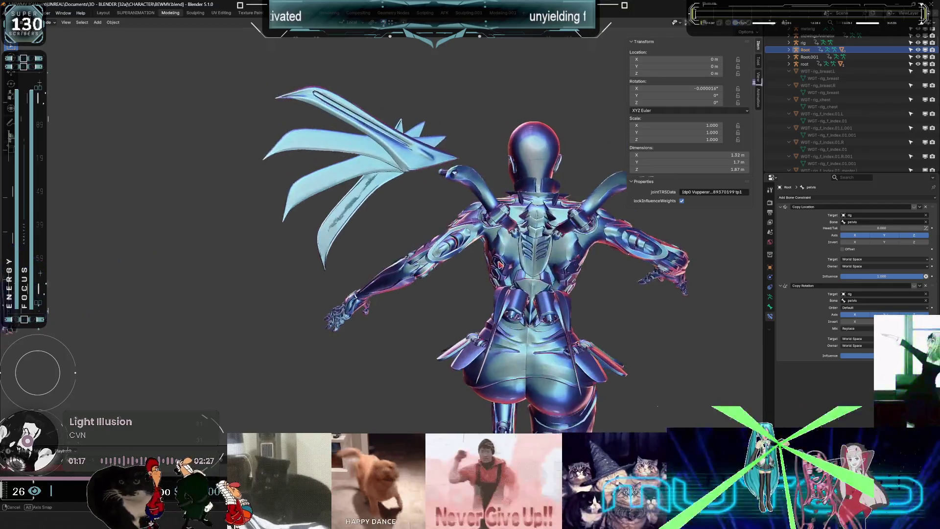
{"action": "key", "text": "shift+alt+z"}
{"action": "scroll", "coordinate": [463, 283], "scroll_direction": "down", "scroll_amount": 5}
{"action": "mouse_move", "coordinate": [463, 282]}
{"action": "middle_mouse_down"}
{"action": "mouse_move", "coordinate": [446, 228]}
{"action": "mouse_move", "coordinate": [376, 241]}
{"action": "mouse_move", "coordinate": [449, 209]}
{"action": "mouse_move", "coordinate": [337, 223]}
{"action": "mouse_move", "coordinate": [267, 275]}
{"action": "mouse_move", "coordinate": [200, 267]}
{"action": "mouse_move", "coordinate": [225, 245]}
{"action": "middle_mouse_up"}
{"action": "scroll", "coordinate": [221, 265], "scroll_direction": "up", "scroll_amount": 3}
Put the wingcontroller rig into Pose mode and bring up the Pose menu.
{"action": "left_click", "coordinate": [165, 285]}
{"action": "key", "text": "ctrl+Tab"}
{"action": "right_click", "coordinate": [225, 243]}
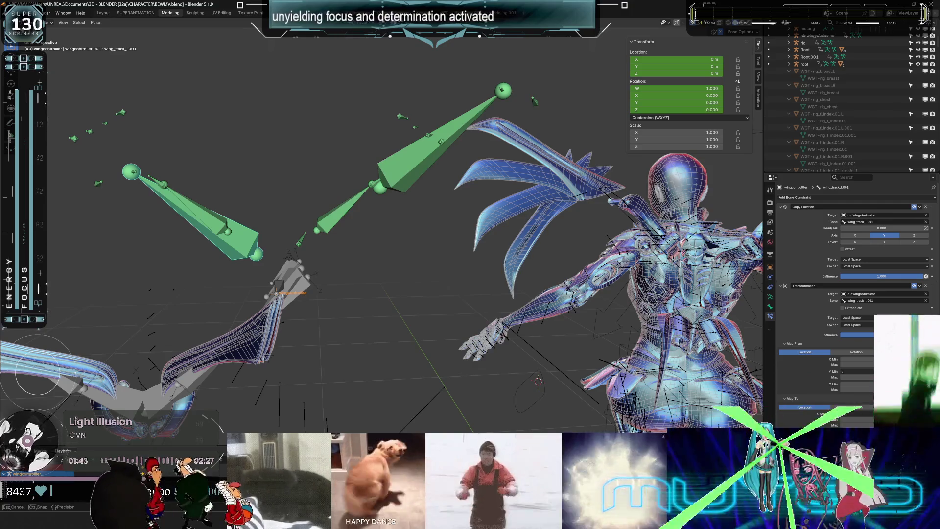
Turn on Extrapolate for wing_track_l.001's Transformation constraint, adjust Y Min, and set Influence to full.
{"action": "left_click_drag", "start_coordinate": [857, 371], "coordinate": [876, 371]}
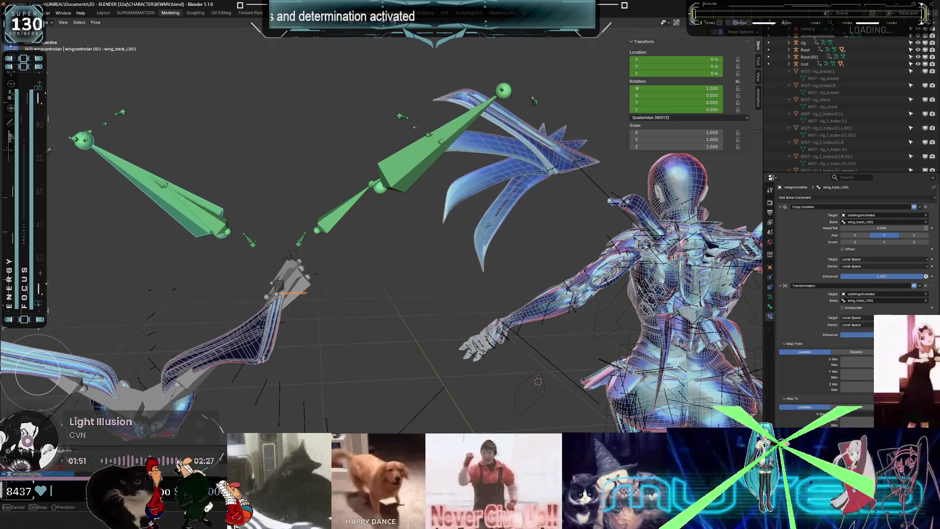
{"action": "left_click", "coordinate": [843, 308]}
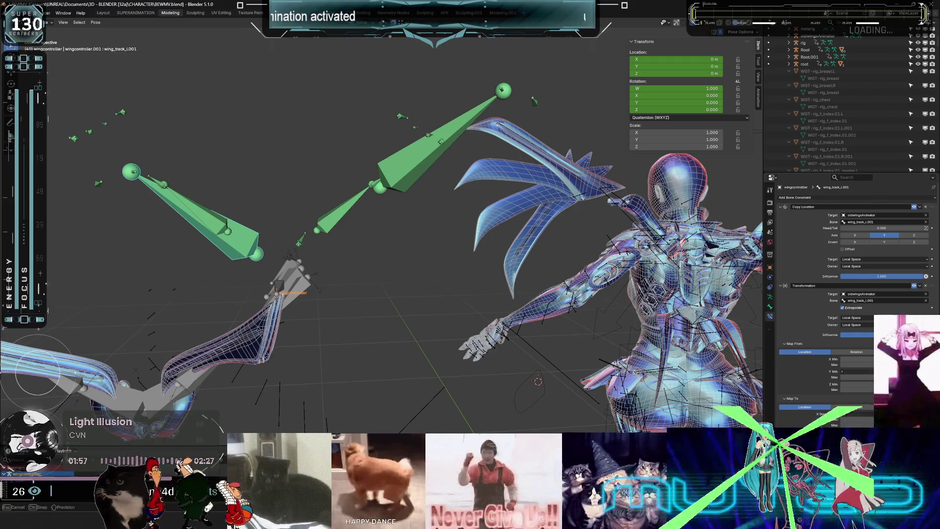
{"action": "mouse_move", "coordinate": [843, 371]}
{"action": "left_mouse_down"}
{"action": "mouse_move", "coordinate": [921, 371]}
{"action": "mouse_move", "coordinate": [866, 372]}
{"action": "mouse_move", "coordinate": [843, 361]}
{"action": "left_mouse_up"}
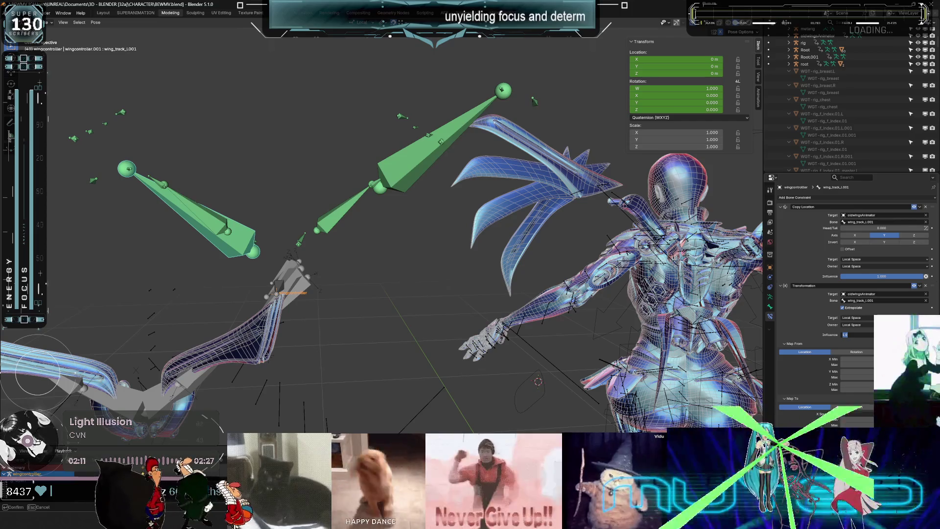
{"action": "key", "text": "Return"}
{"action": "left_click", "coordinate": [789, 344]}
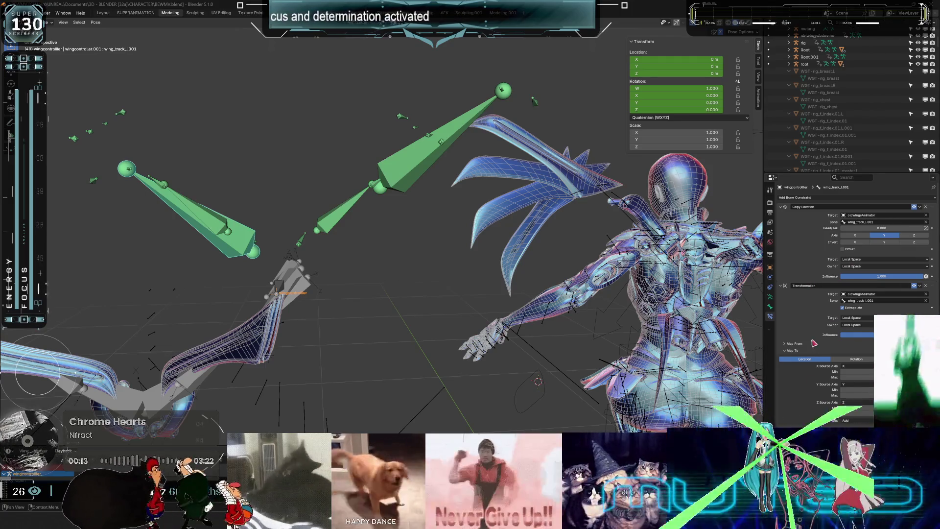
Enter Map From Y Min -1 and Y Max 1, then orbit to check the wings.
{"action": "left_click", "coordinate": [792, 344]}
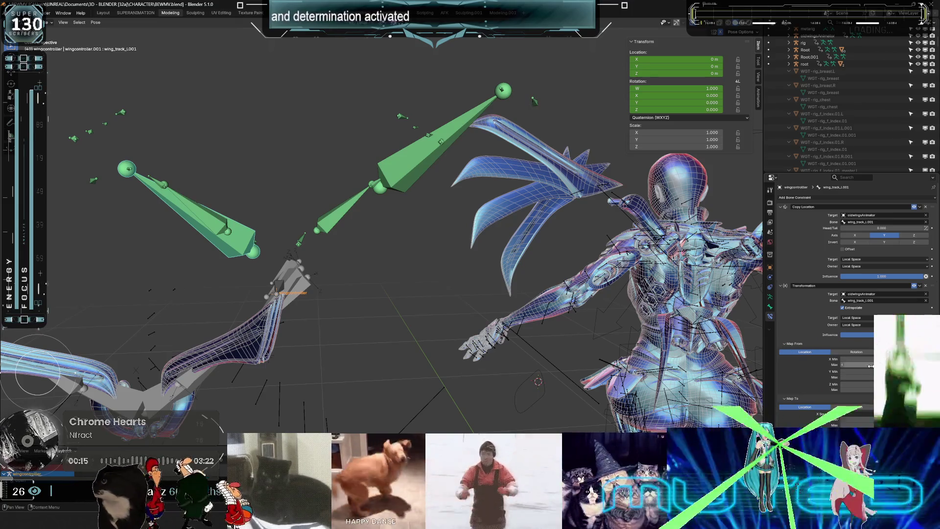
{"action": "double_click", "coordinate": [844, 371]}
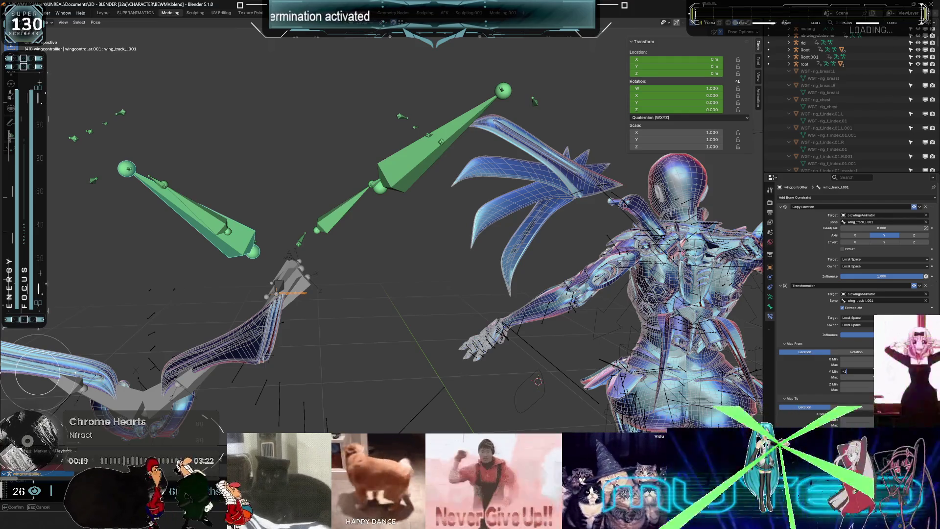
{"action": "key", "text": "Return"}
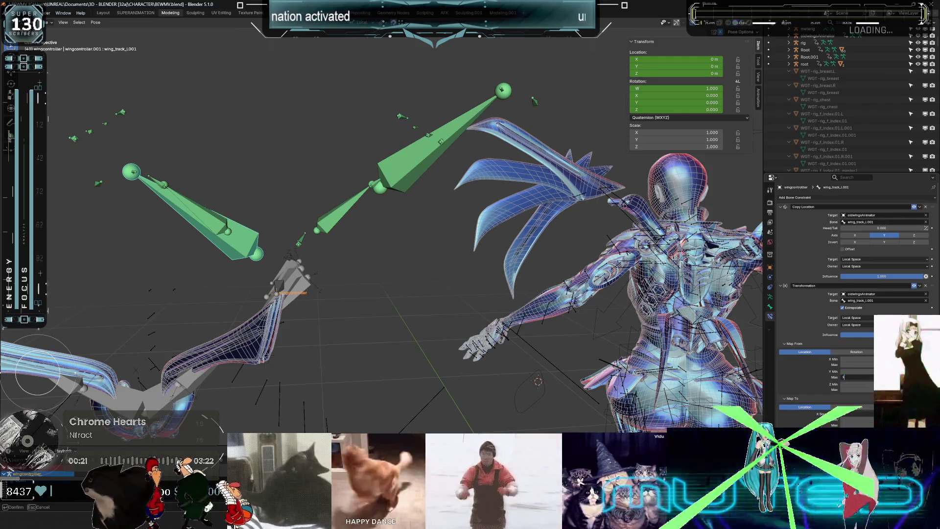
{"action": "key", "text": "Return"}
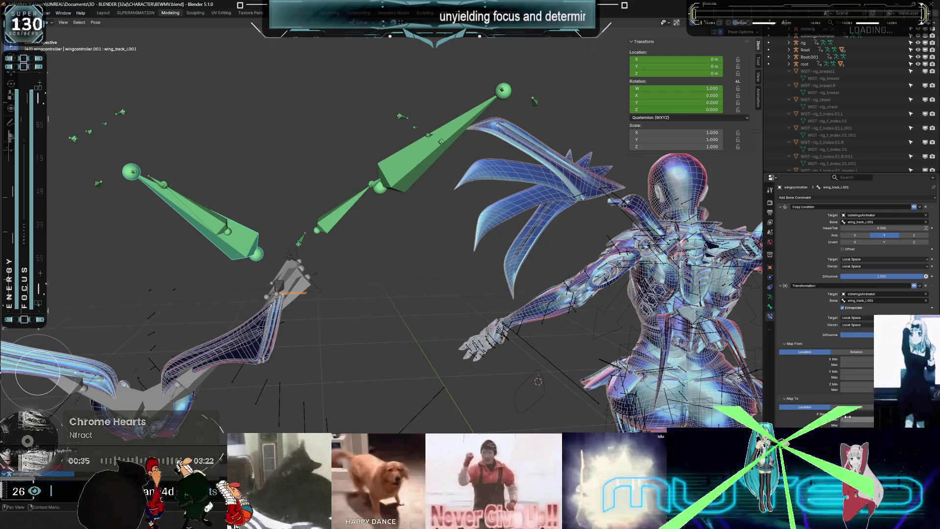
{"action": "middle_click_drag", "start_coordinate": [372, 400], "coordinate": [318, 402]}
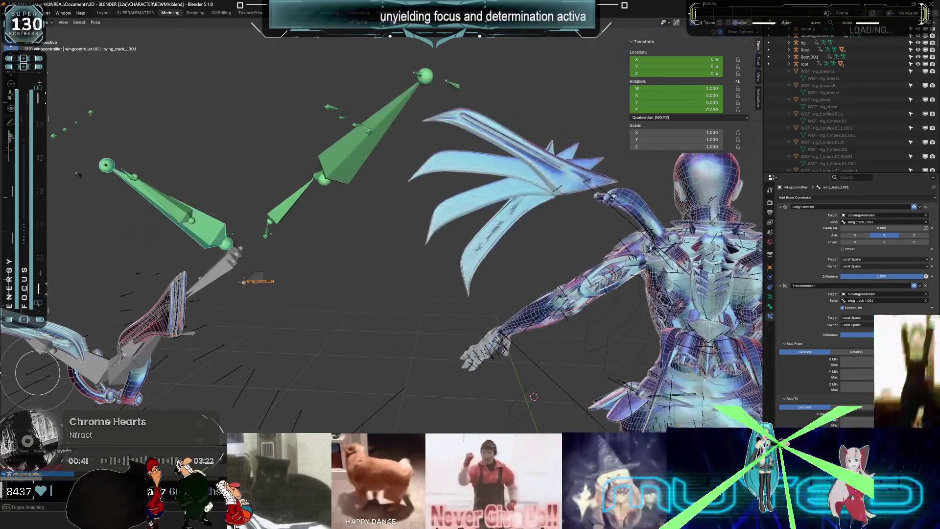
{"action": "right_click", "coordinate": [328, 323], "text": "shift"}
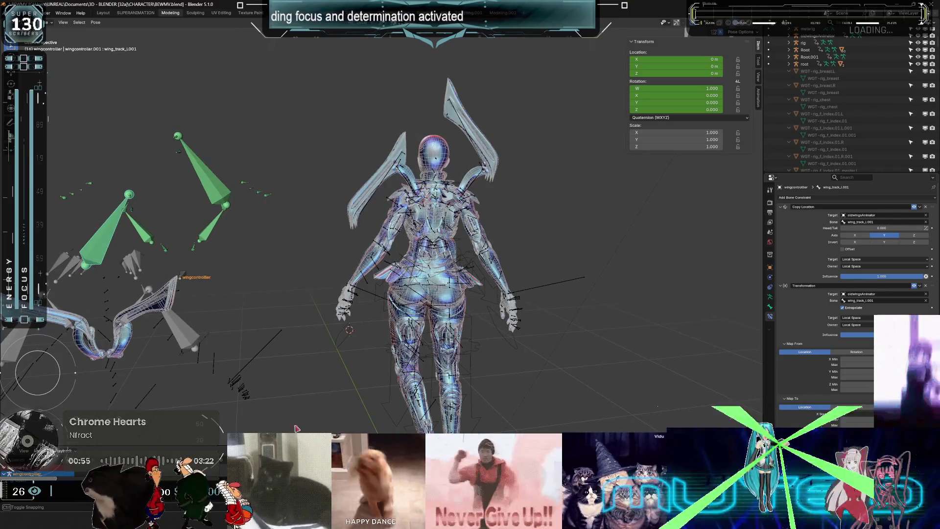
Delete wing_track_l.001's Transformation constraint and list constraint types for wing_track_r.001.
{"action": "middle_click_drag", "start_coordinate": [533, 349], "coordinate": [571, 353], "text": "shift"}
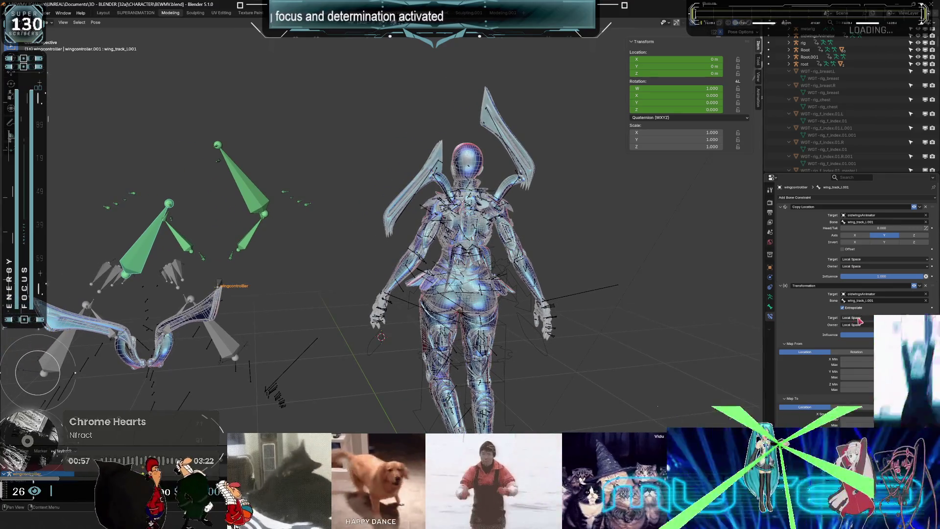
{"action": "left_click", "coordinate": [929, 286]}
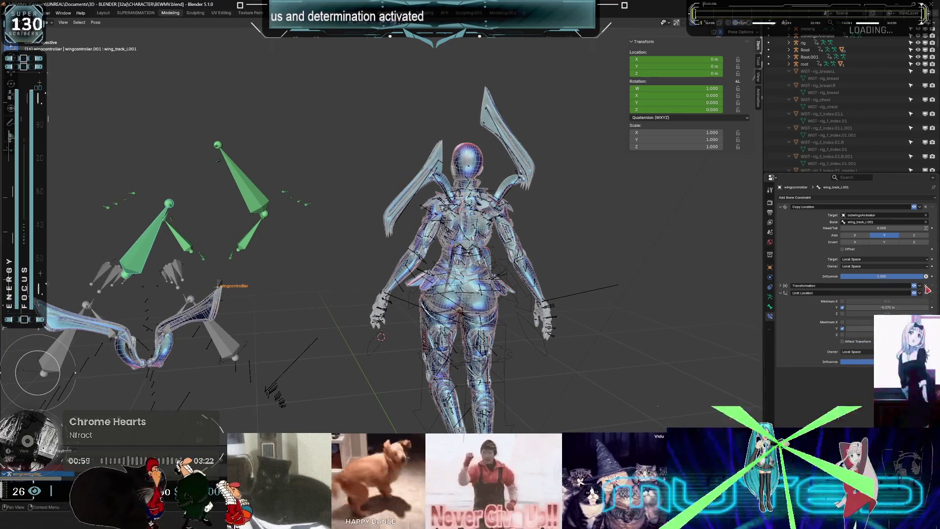
{"action": "left_click", "coordinate": [926, 286]}
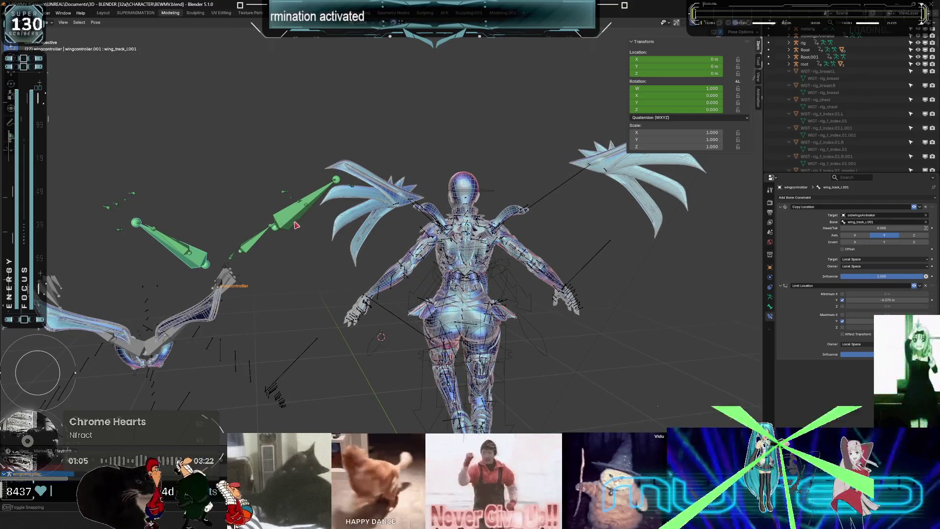
{"action": "left_click", "coordinate": [821, 198]}
Add a Copy Location constraint above Limit Location, targeting oldwingsAnimator.
{"action": "left_click", "coordinate": [830, 215]}
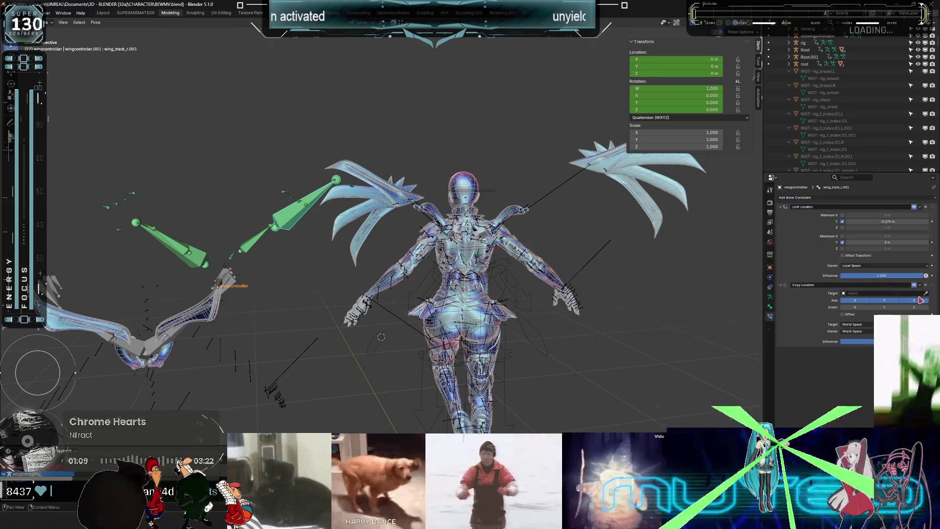
{"action": "left_click_drag", "start_coordinate": [933, 287], "coordinate": [934, 209]}
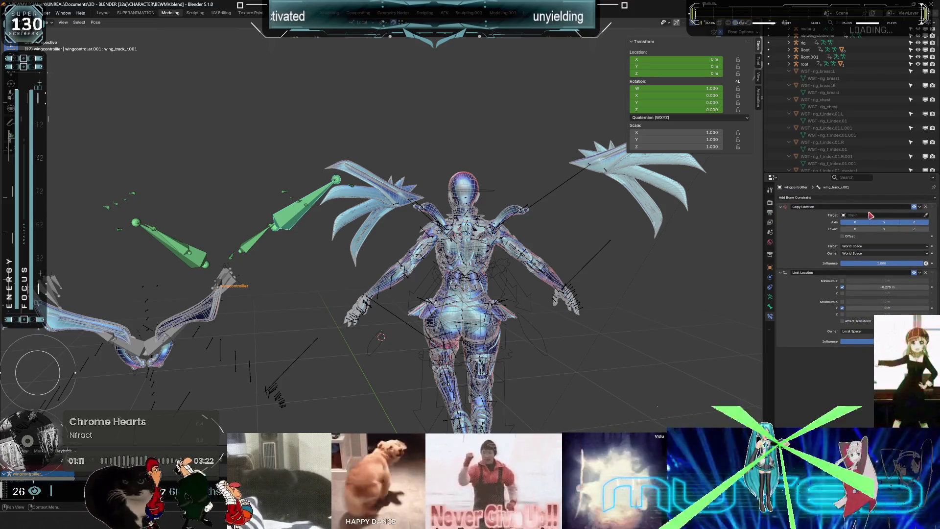
{"action": "left_click", "coordinate": [869, 214]}
{"action": "key", "text": "Escape"}
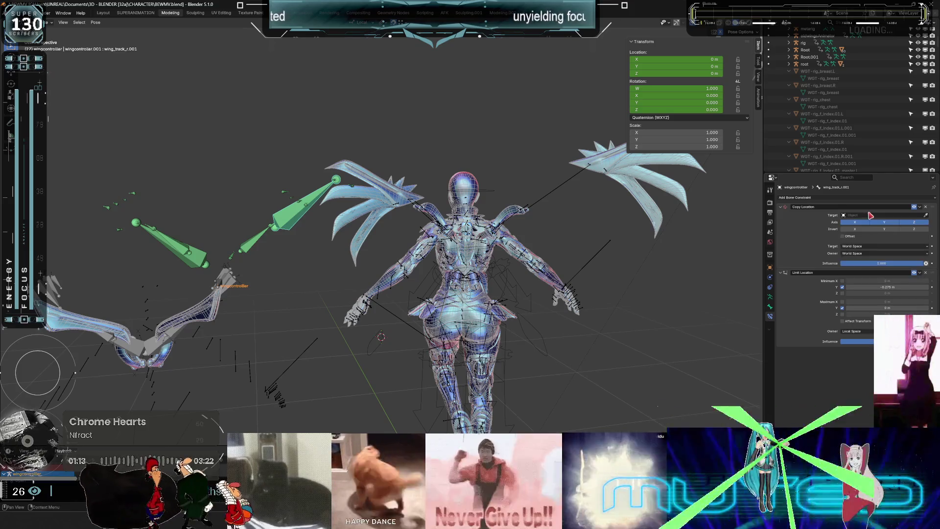
{"action": "left_click", "coordinate": [863, 215]}
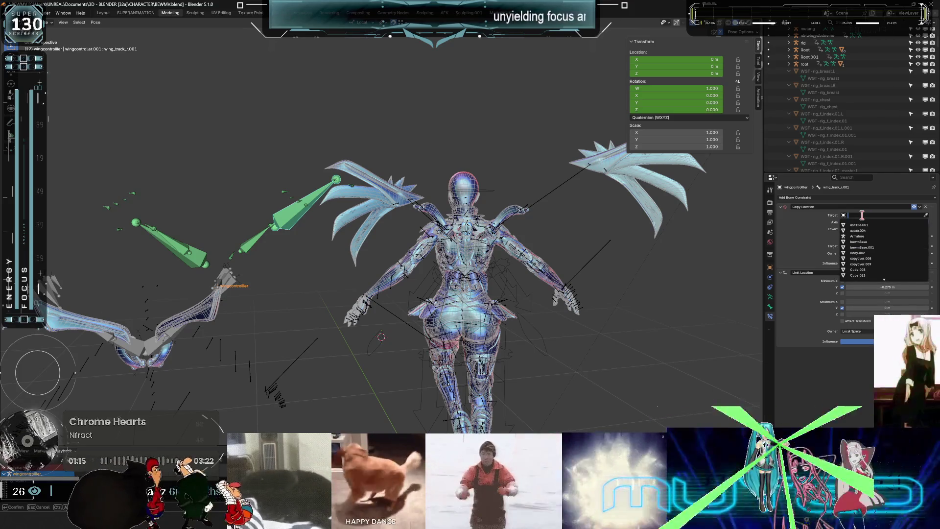
{"action": "type", "text": "oldw"}
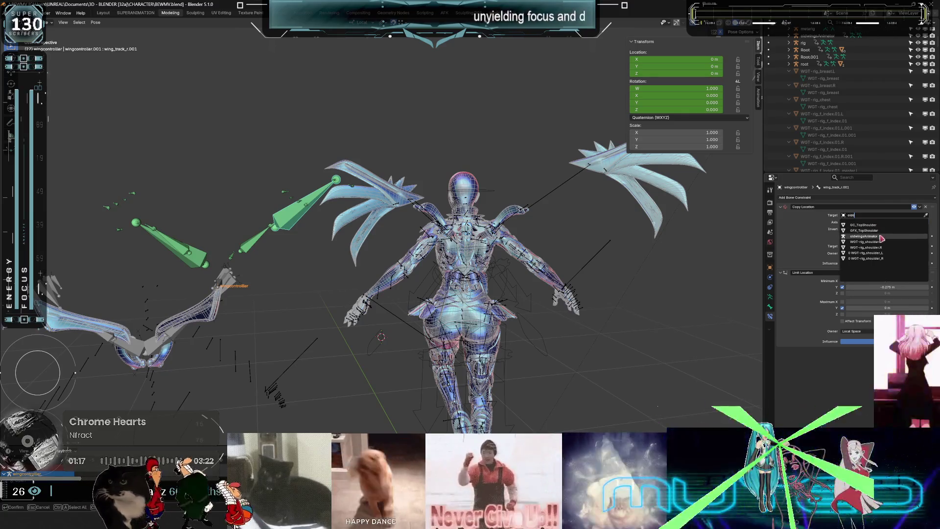
{"action": "left_click", "coordinate": [873, 236]}
Set the constraint's bone to wing_track_r.001, with target and owner in Local Space.
{"action": "left_click", "coordinate": [860, 222]}
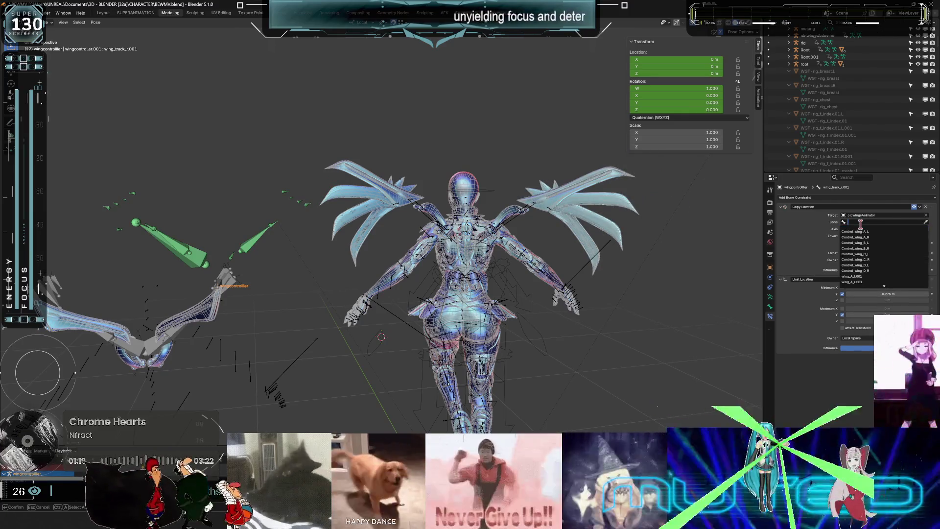
{"action": "type", "text": "trac"}
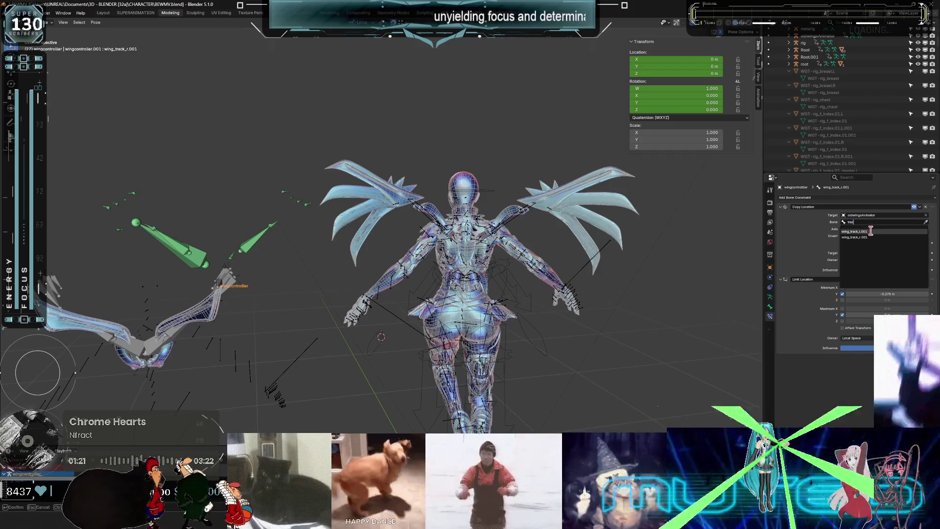
{"action": "left_click", "coordinate": [875, 236]}
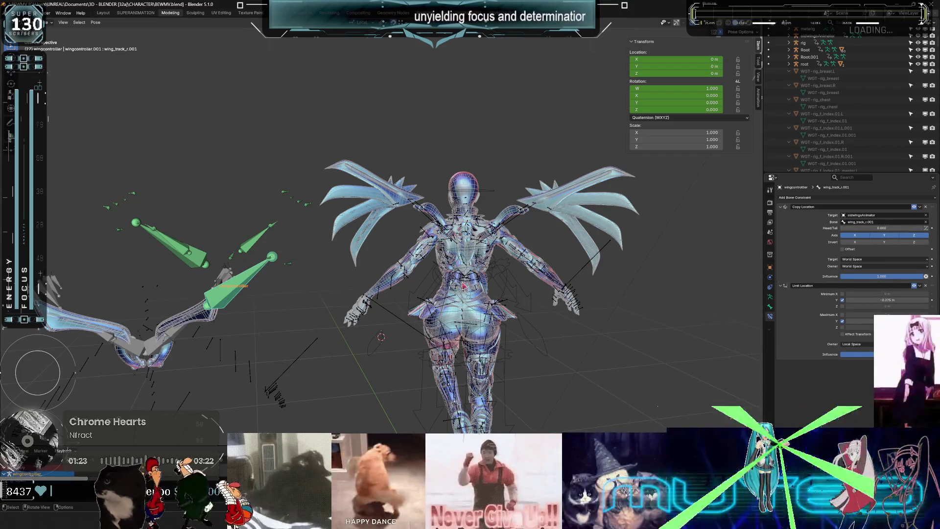
{"action": "left_click", "coordinate": [853, 260]}
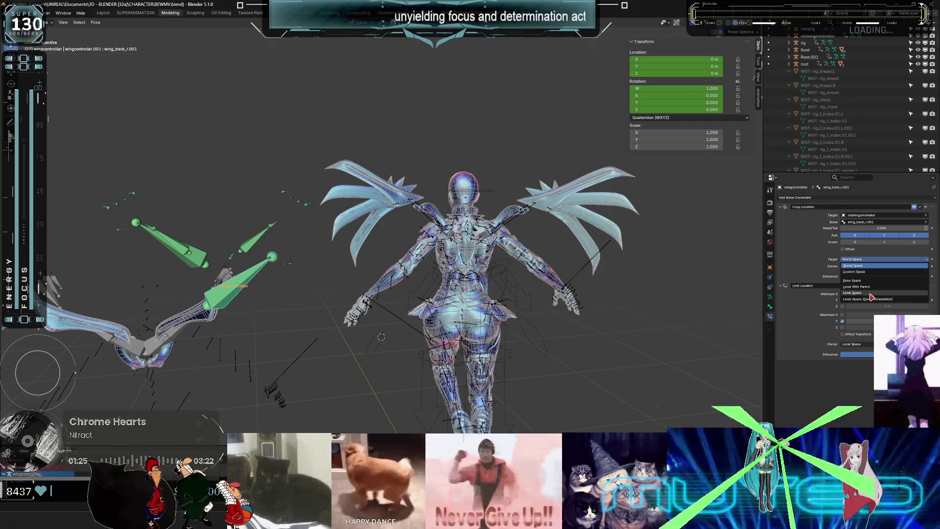
{"action": "left_click", "coordinate": [857, 292]}
{"action": "left_click", "coordinate": [862, 266]}
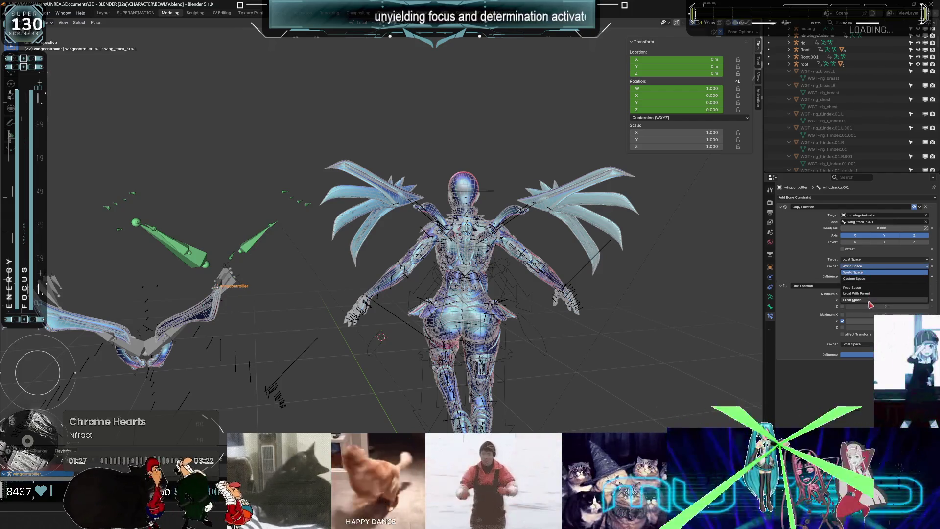
{"action": "left_click", "coordinate": [866, 301]}
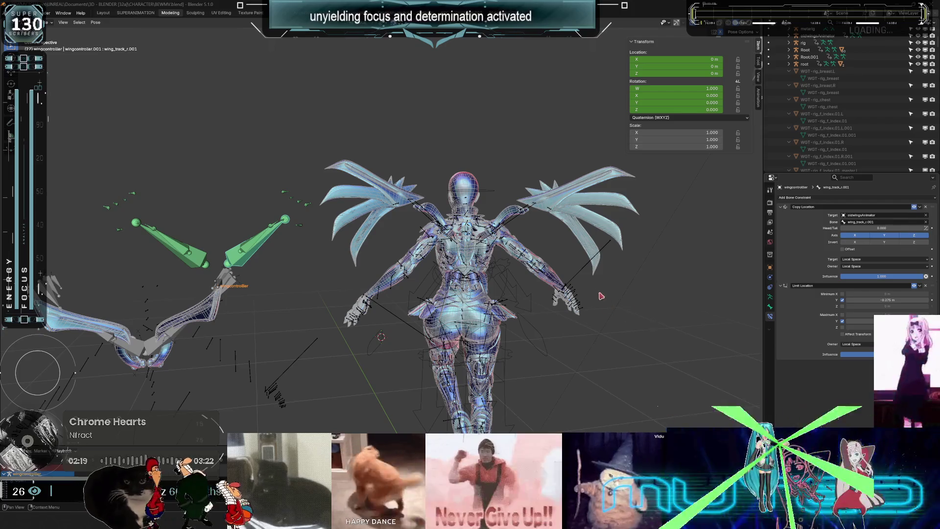
Play the animation to check both wing pairs swinging together.
{"action": "key", "text": "space"}
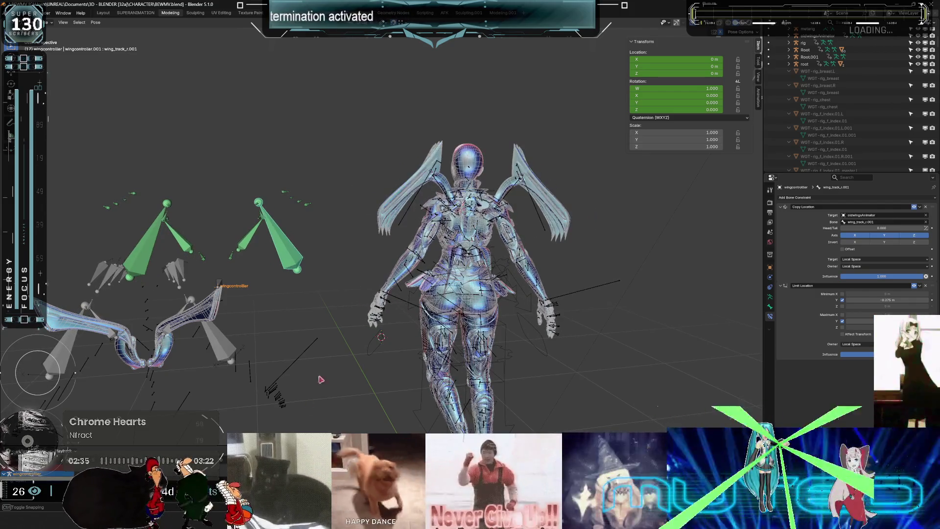
{"action": "scroll", "coordinate": [440, 184], "scroll_direction": "up", "scroll_amount": 3}
{"action": "scroll", "coordinate": [439, 184], "scroll_direction": "down", "scroll_amount": 2}
{"action": "scroll", "coordinate": [386, 260], "scroll_direction": "up", "scroll_amount": 6}
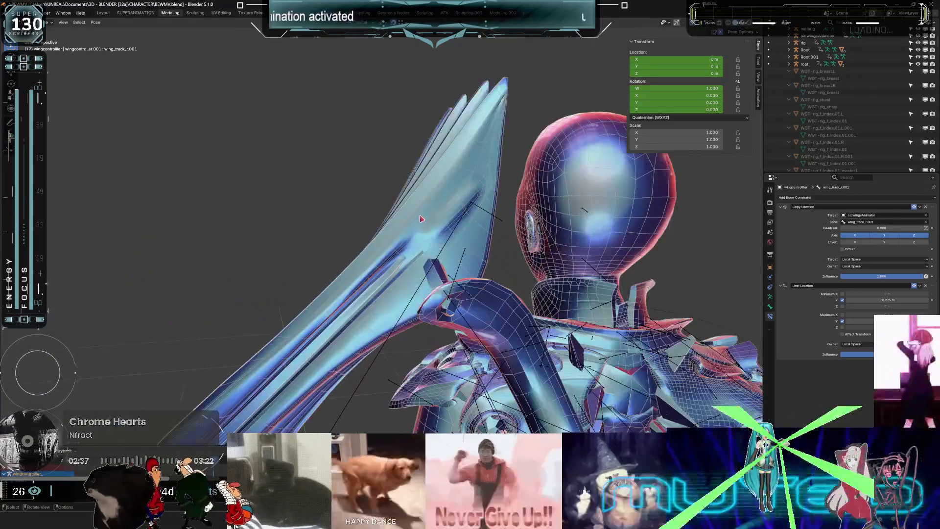
{"action": "scroll", "coordinate": [385, 261], "scroll_direction": "up", "scroll_amount": 3}
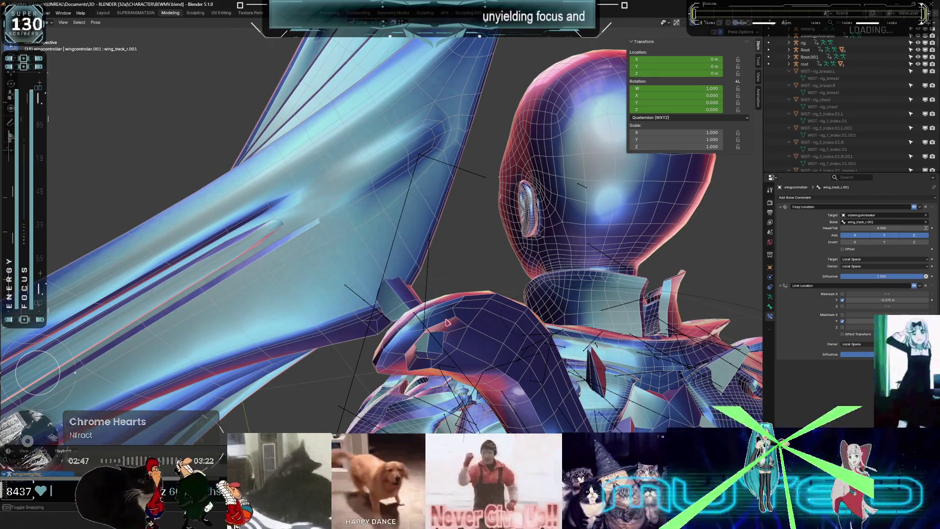
{"action": "scroll", "coordinate": [446, 322], "scroll_direction": "down", "scroll_amount": 10}
{"action": "scroll", "coordinate": [402, 303], "scroll_direction": "down", "scroll_amount": 3}
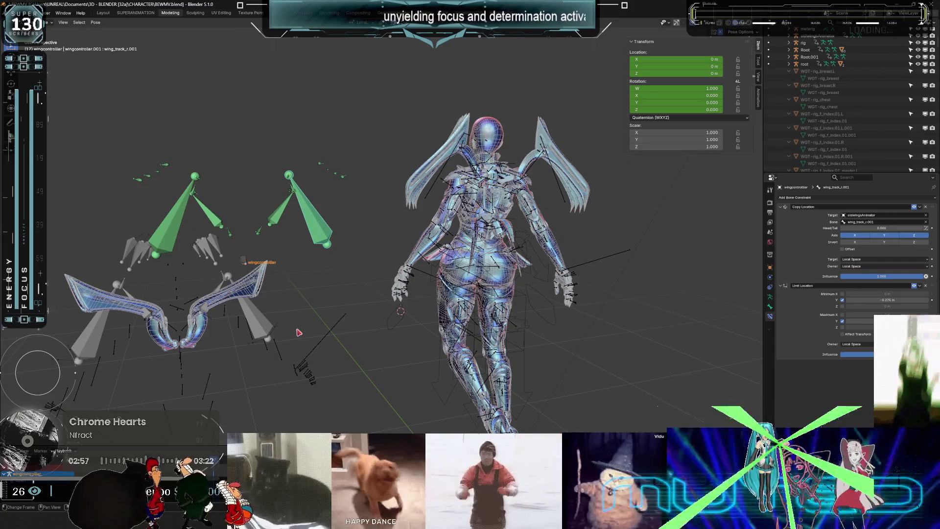
Return to Object mode and select the root rig, then the wing mesh.
{"action": "key", "text": "ctrl+Tab"}
{"action": "left_click", "coordinate": [269, 300]}
{"action": "left_click", "coordinate": [252, 297]}
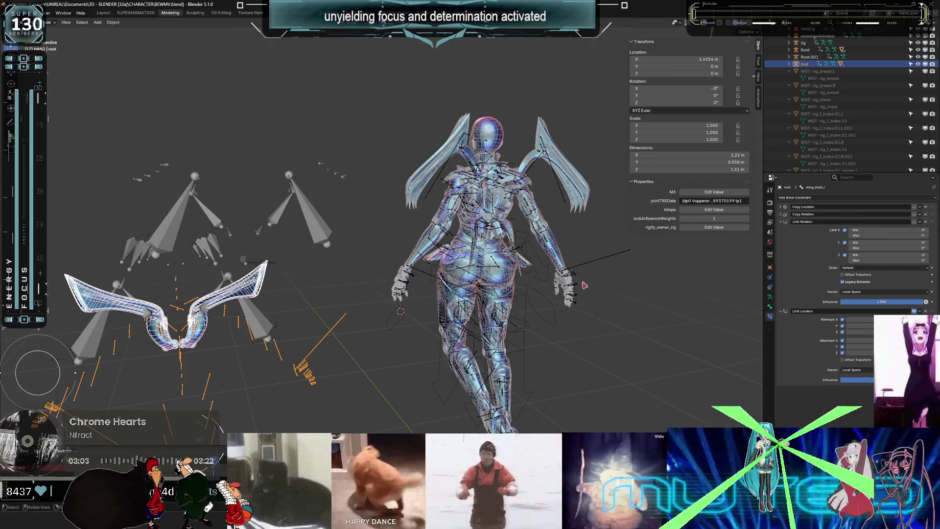
Remove the kekw particle system from bewmBase.001 and expand its Armature modifier.
{"action": "key", "text": "alt+a"}
{"action": "left_click", "coordinate": [198, 345]}
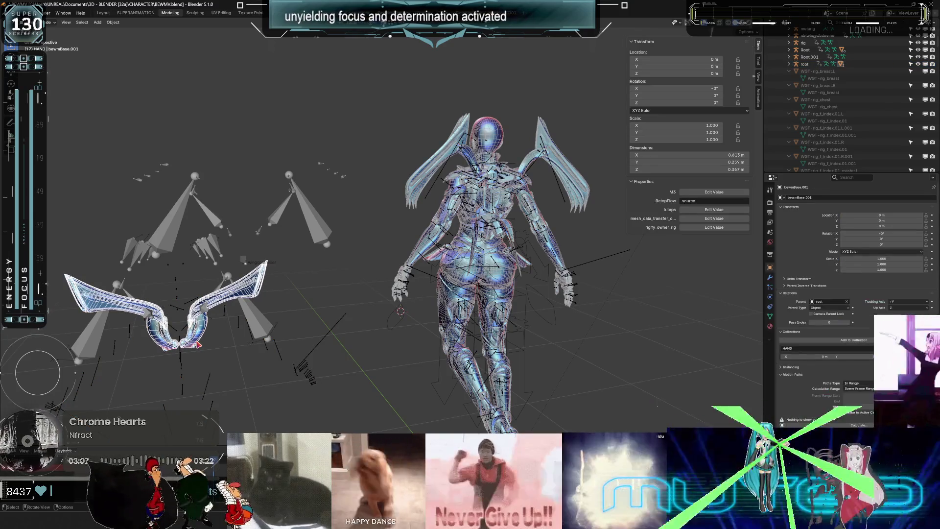
{"action": "left_click", "coordinate": [770, 277]}
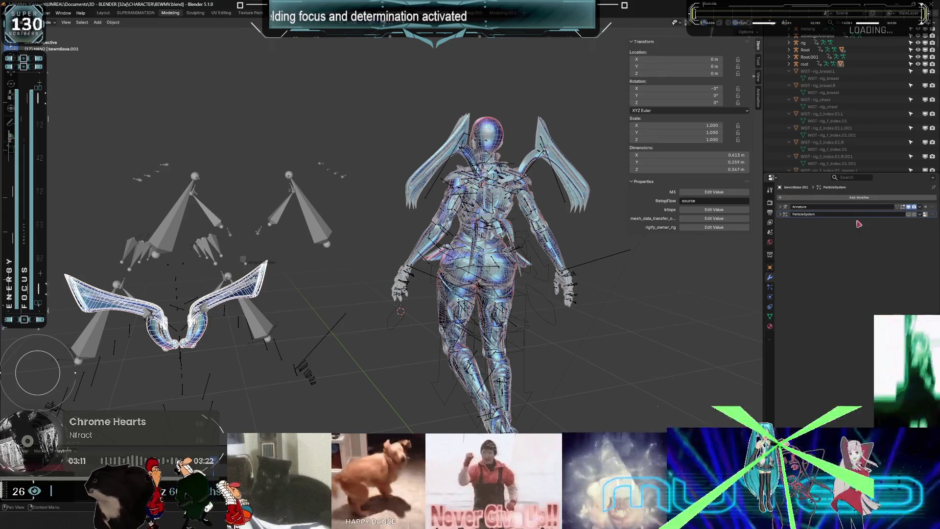
{"action": "left_click", "coordinate": [769, 287]}
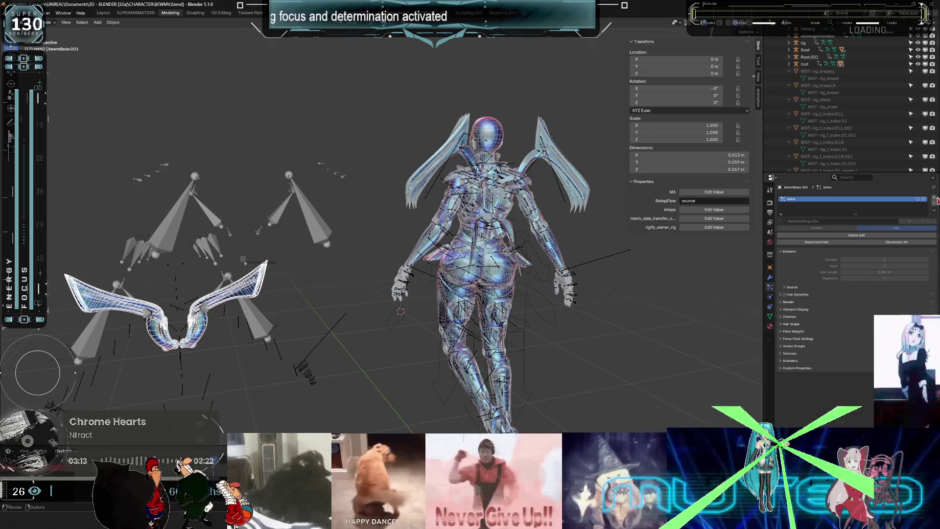
{"action": "left_click", "coordinate": [934, 204]}
{"action": "left_click", "coordinate": [771, 278]}
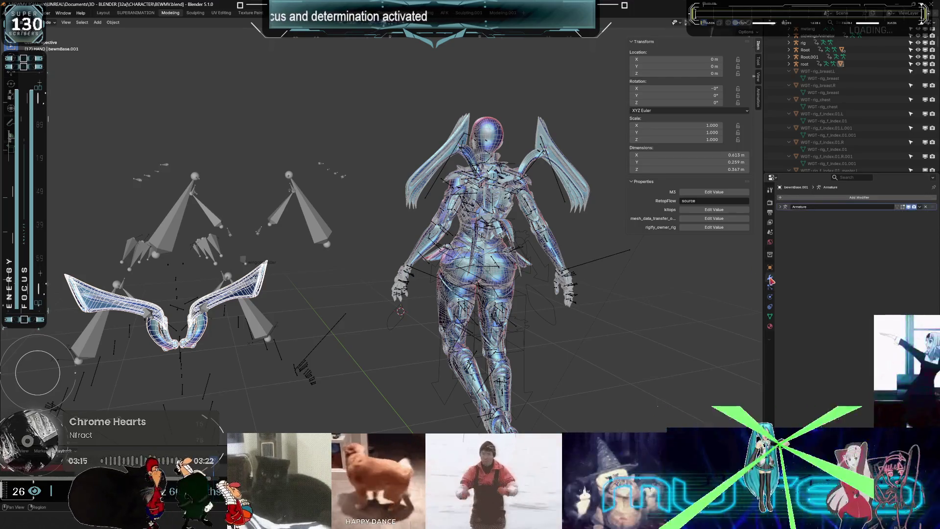
{"action": "left_click", "coordinate": [781, 208]}
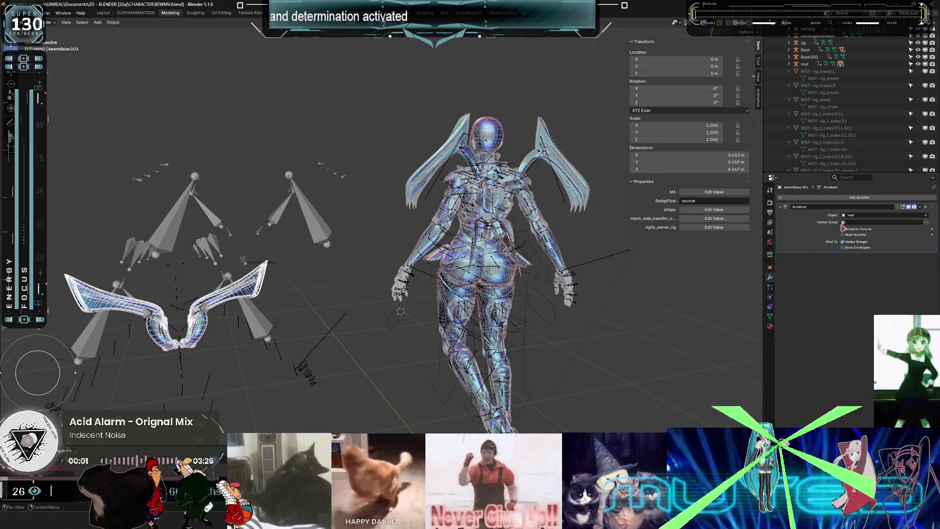
{"action": "left_click", "coordinate": [227, 314]}
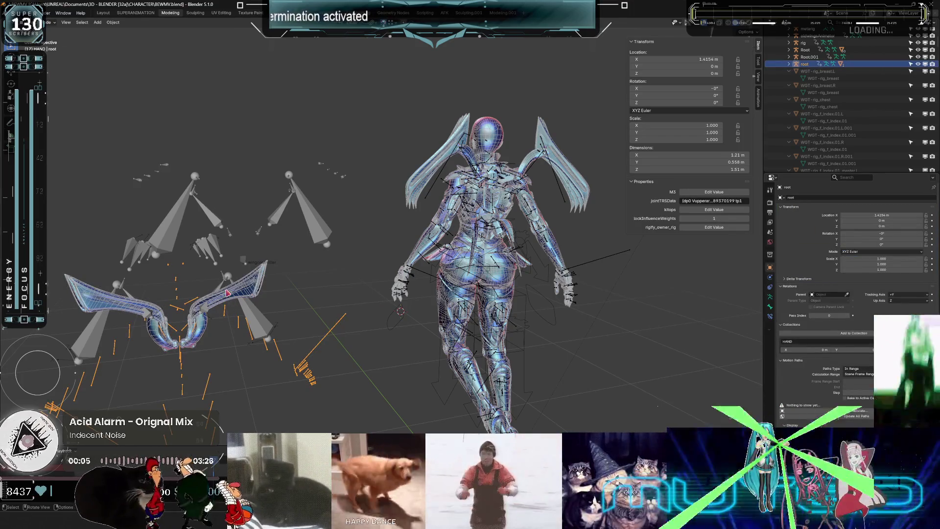
{"action": "key", "text": "g"}
{"action": "key", "text": "x"}
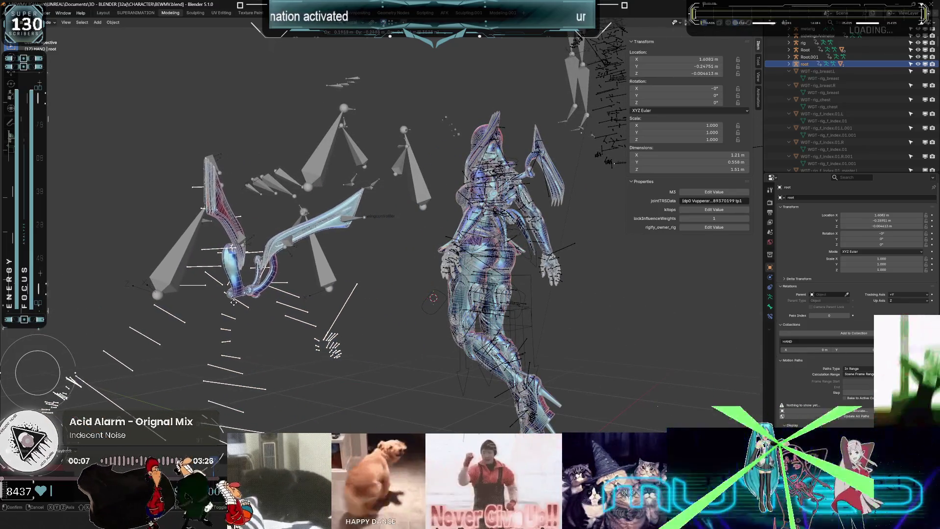
{"action": "left_click", "coordinate": [354, 246]}
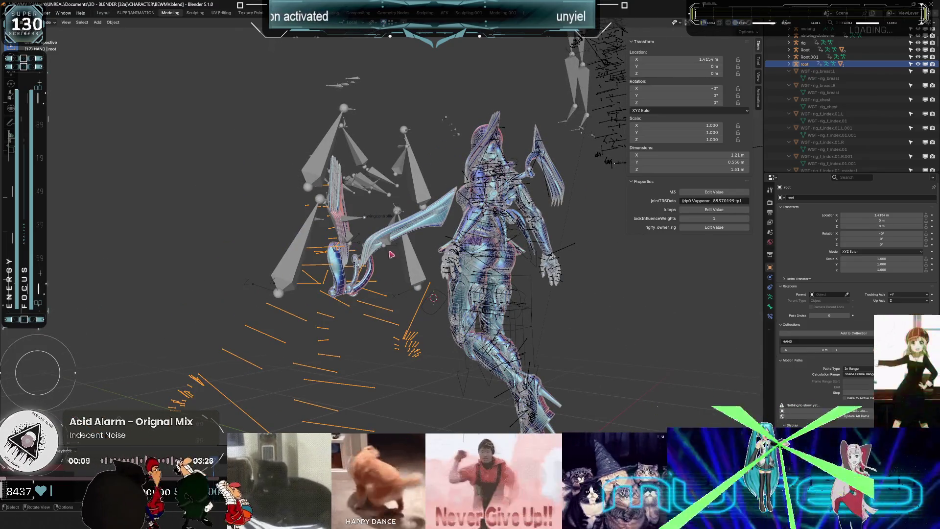
{"action": "key", "text": "ctrl+z"}
{"action": "key", "text": "ctrl+z"}
{"action": "middle_click_drag", "start_coordinate": [332, 255], "coordinate": [327, 272]}
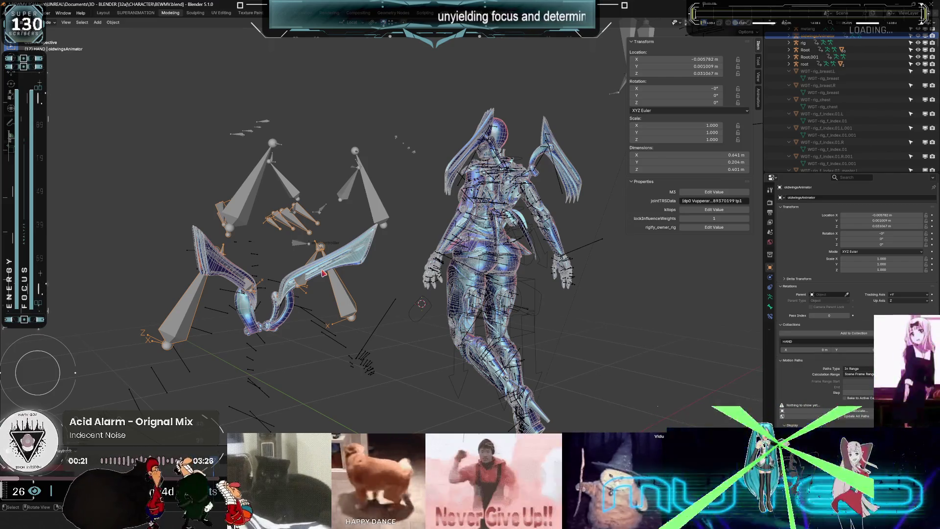
Select bewmBase.001 and bind its Armature modifier to oldwingsAnimator.
{"action": "left_click", "coordinate": [323, 273]}
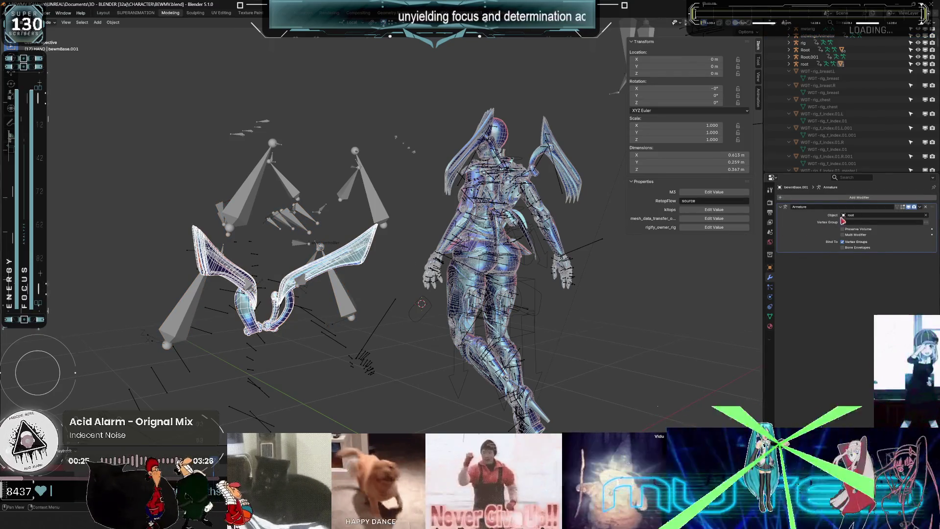
{"action": "left_click", "coordinate": [842, 218]}
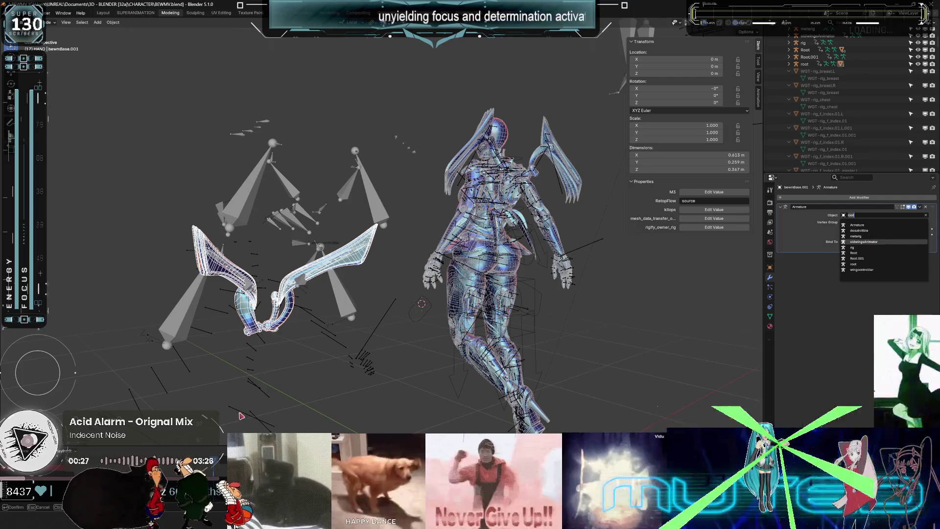
{"action": "key", "text": "Return"}
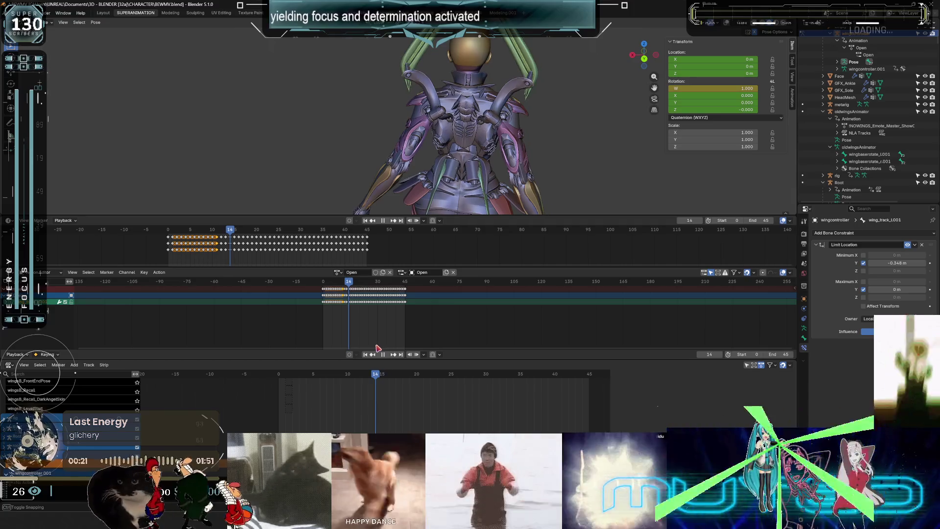
Stop playback and keyframe both wing track bones' location at frame 14.
{"action": "key", "text": "space"}
{"action": "mouse_move", "coordinate": [315, 130]}
{"action": "middle_mouse_down"}
{"action": "mouse_move", "coordinate": [227, 172]}
{"action": "mouse_move", "coordinate": [341, 161]}
{"action": "mouse_move", "coordinate": [397, 115]}
{"action": "middle_mouse_up"}
{"action": "mouse_move", "coordinate": [365, 157]}
{"action": "middle_mouse_down"}
{"action": "mouse_move", "coordinate": [378, 94]}
{"action": "mouse_move", "coordinate": [392, 133]}
{"action": "mouse_move", "coordinate": [422, 122]}
{"action": "middle_mouse_up"}
{"action": "key", "text": "ctrl+shift+m"}
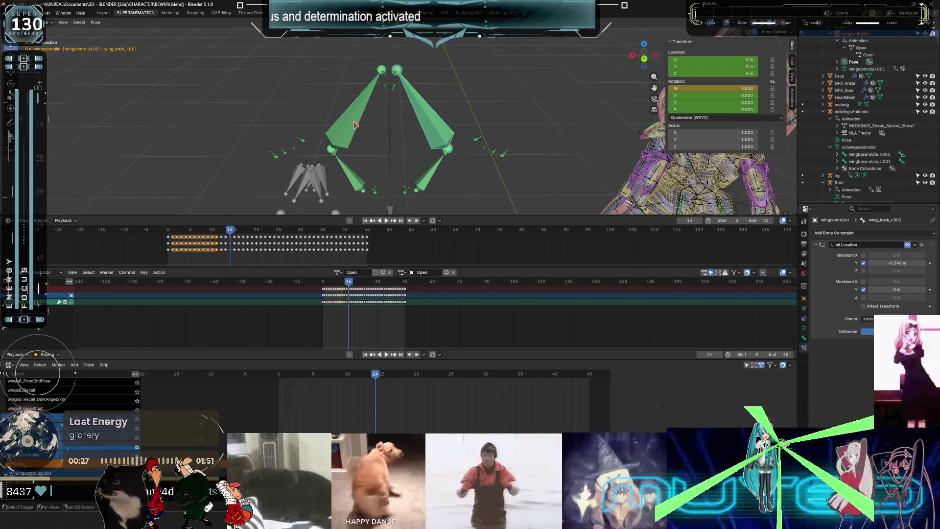
{"action": "key", "text": "ctrl+shift+m"}
{"action": "right_click", "coordinate": [400, 134]}
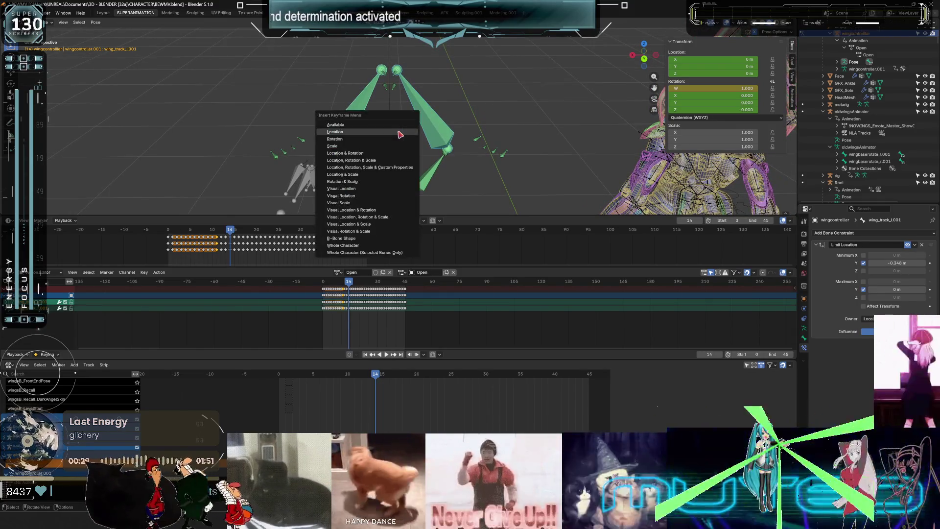
{"action": "left_click", "coordinate": [391, 135]}
Advance the timeline and slide the wing controller bone to about -0.33 m local Y.
{"action": "mouse_move", "coordinate": [392, 135]}
{"action": "middle_mouse_down"}
{"action": "mouse_move", "coordinate": [537, 169]}
{"action": "mouse_move", "coordinate": [490, 166]}
{"action": "middle_mouse_up"}
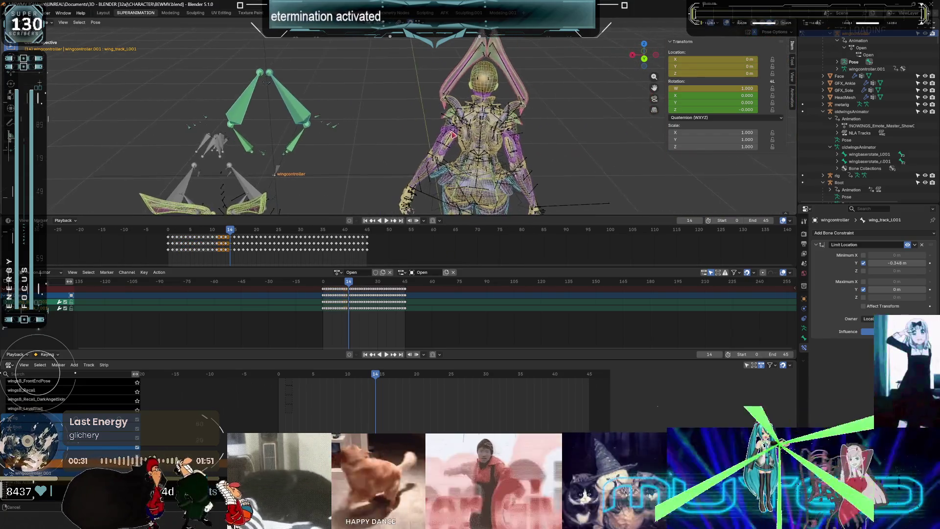
{"action": "left_click_drag", "start_coordinate": [353, 286], "coordinate": [372, 288]}
{"action": "key", "text": "g"}
{"action": "key", "text": "y"}
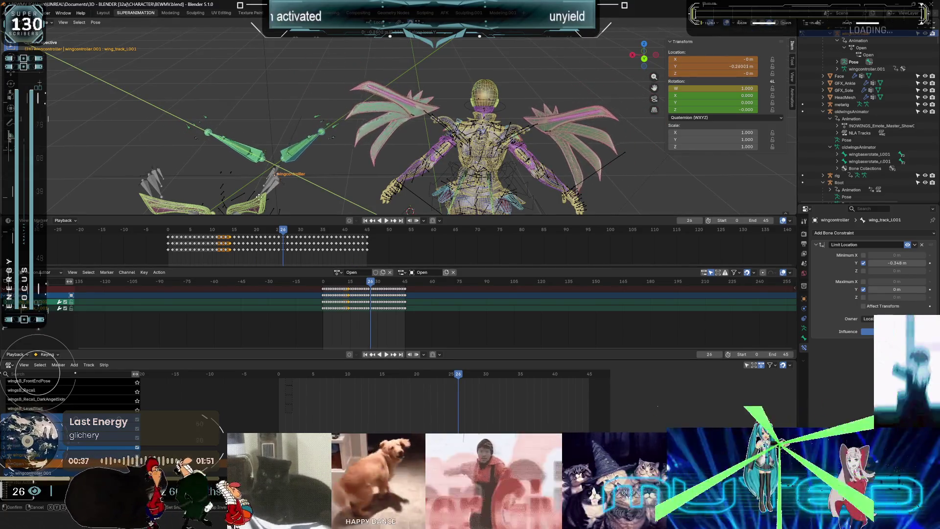
{"action": "left_click", "coordinate": [465, 132]}
Maximize the viewport and try a local-Y move of the wing bone, then undo it.
{"action": "scroll", "coordinate": [464, 131], "scroll_direction": "up", "scroll_amount": 2}
{"action": "key", "text": "ctrl+space"}
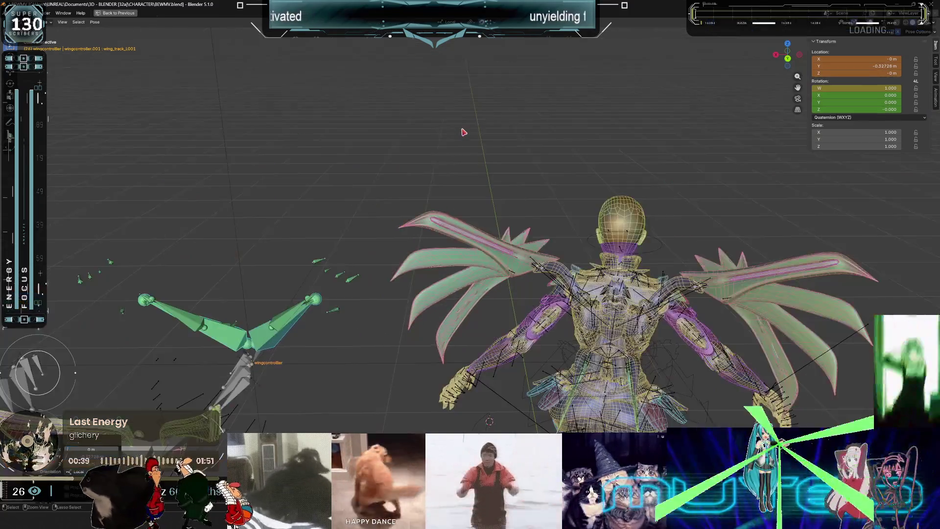
{"action": "scroll", "coordinate": [462, 130], "scroll_direction": "up", "scroll_amount": 5}
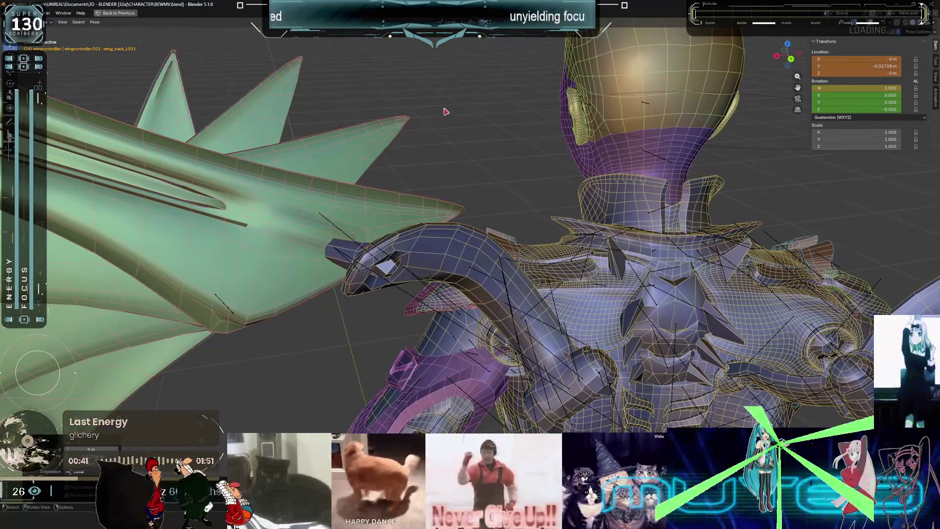
{"action": "key", "text": "g"}
{"action": "key", "text": "y"}
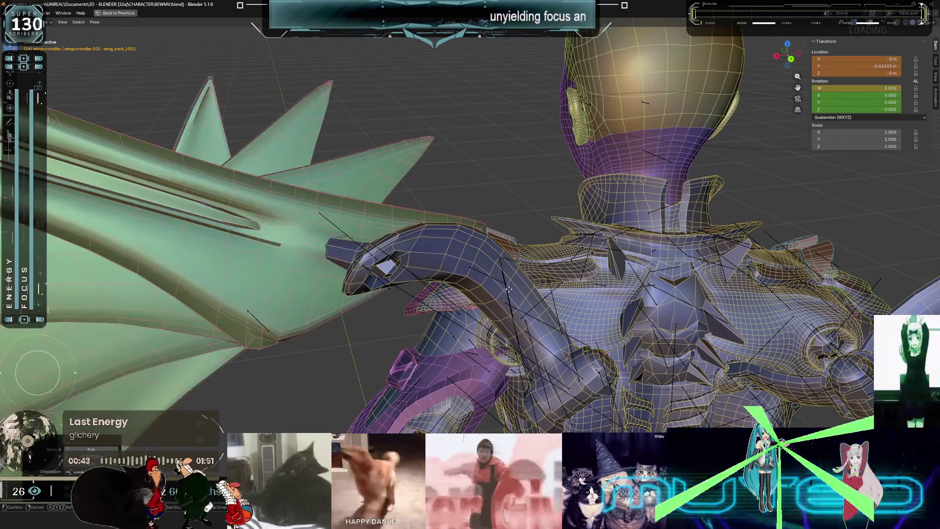
{"action": "left_click", "coordinate": [497, 234]}
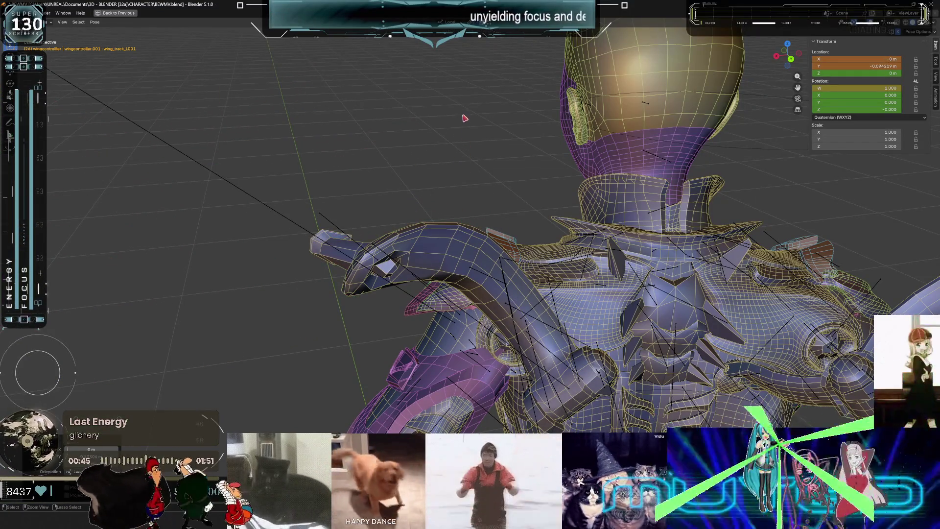
{"action": "key", "text": "ctrl+z"}
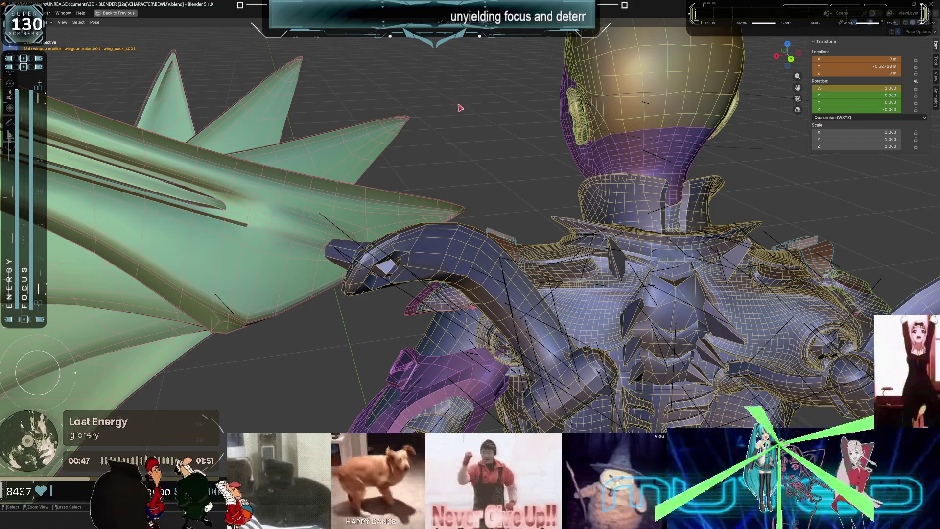
Step back to frame 14, restore the layout and scrub through frames 17 to 20.
{"action": "key", "text": "Down"}
{"action": "key", "text": "Down"}
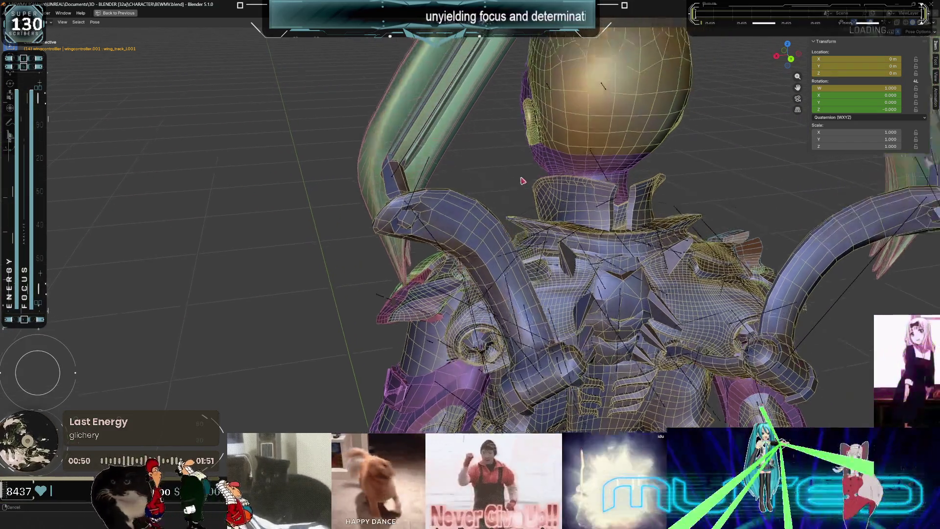
{"action": "key", "text": "ctrl+space"}
{"action": "left_click_drag", "start_coordinate": [232, 237], "coordinate": [254, 235]}
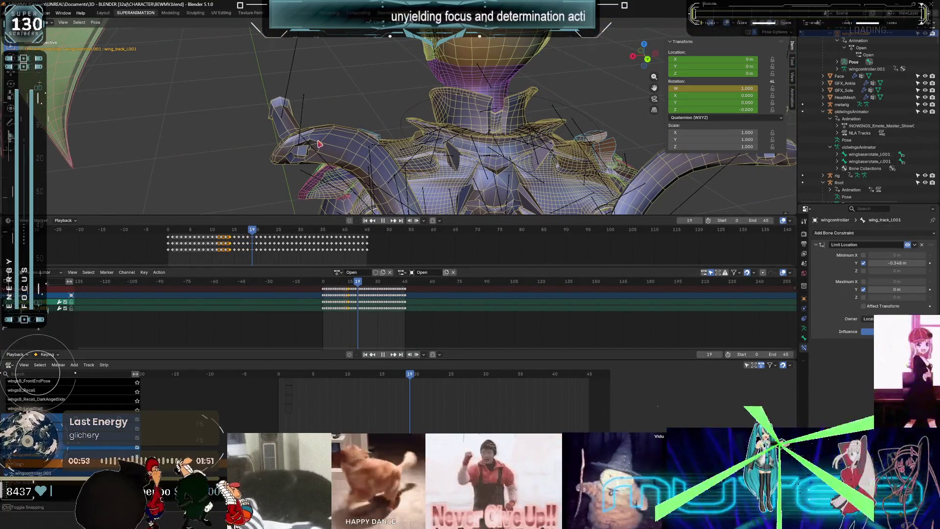
{"action": "scroll", "coordinate": [318, 143], "scroll_direction": "down", "scroll_amount": 5}
{"action": "left_click_drag", "start_coordinate": [360, 283], "coordinate": [375, 295]}
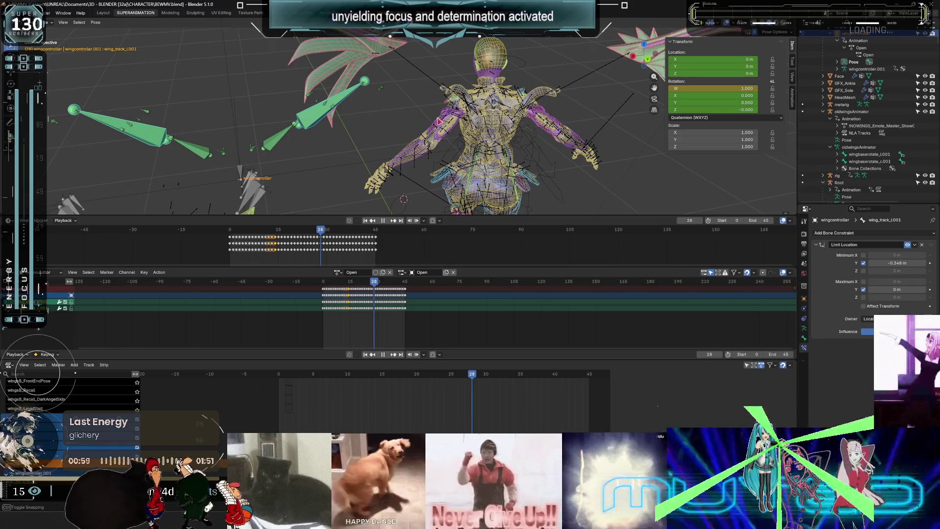
{"action": "scroll", "coordinate": [439, 120], "scroll_direction": "up", "scroll_amount": 1}
Move the wing bone along local Y to about -0.36 m in the maximized viewport.
{"action": "key", "text": "ctrl+space"}
{"action": "scroll", "coordinate": [459, 218], "scroll_direction": "up", "scroll_amount": 3}
{"action": "mouse_move", "coordinate": [458, 218]}
{"action": "middle_mouse_down"}
{"action": "mouse_move", "coordinate": [422, 168]}
{"action": "mouse_move", "coordinate": [442, 149]}
{"action": "middle_mouse_up"}
{"action": "key", "text": "y"}
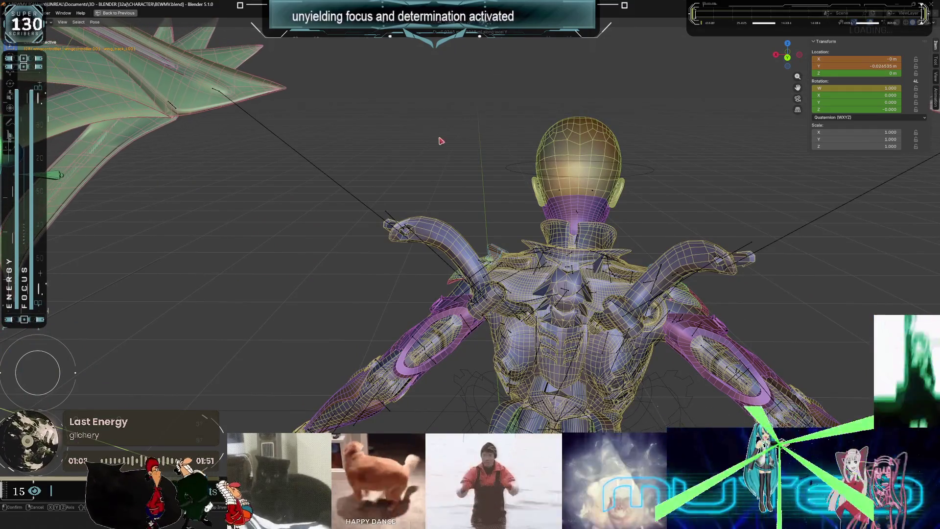
{"action": "key", "text": "y"}
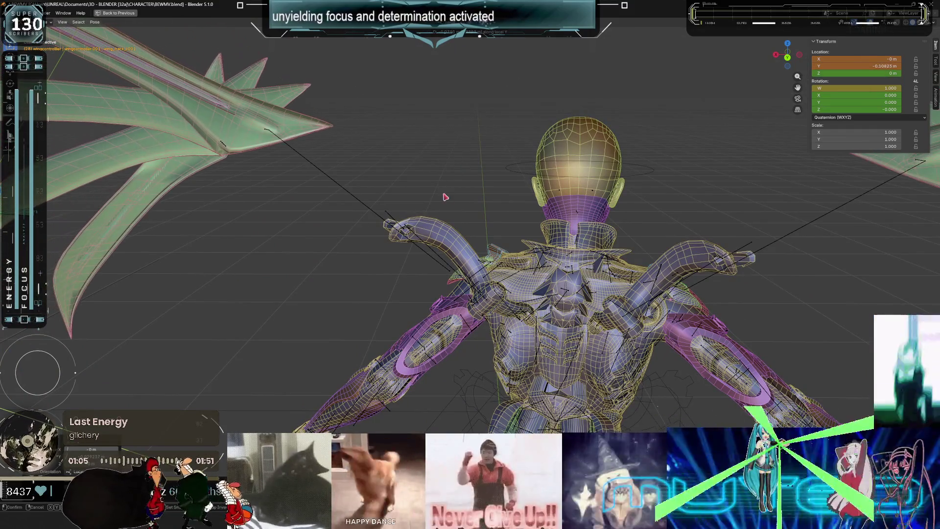
{"action": "mouse_move", "coordinate": [299, 303]}
{"action": "mouse_move", "coordinate": [380, 199]}
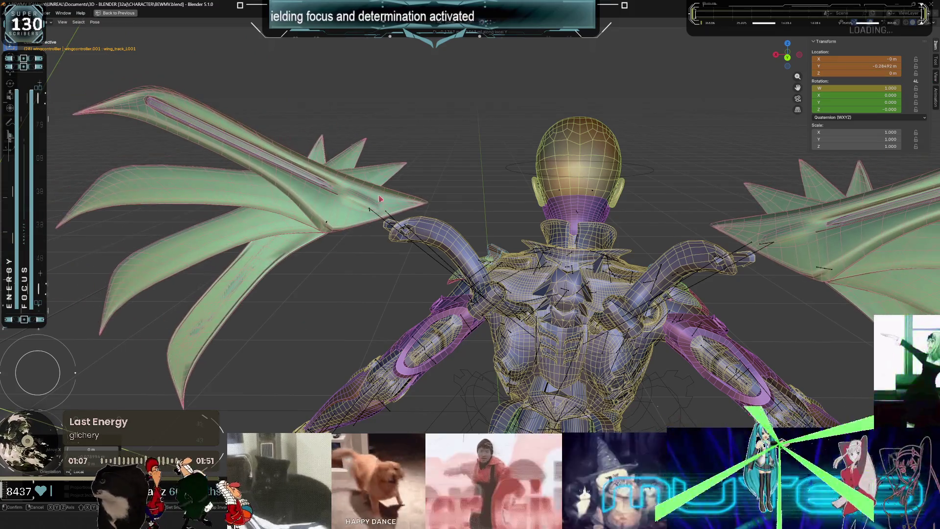
{"action": "middle_click_drag", "start_coordinate": [417, 170], "coordinate": [454, 151]}
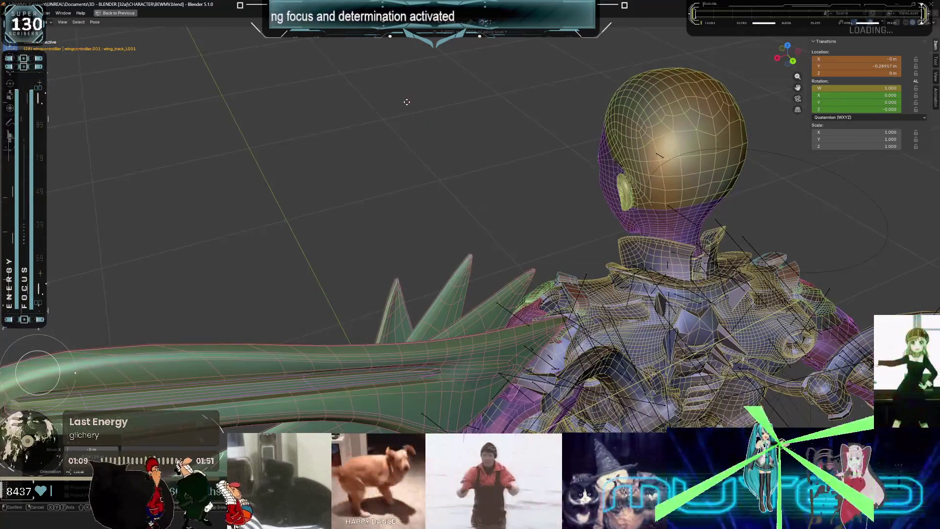
{"action": "mouse_move", "coordinate": [407, 217]}
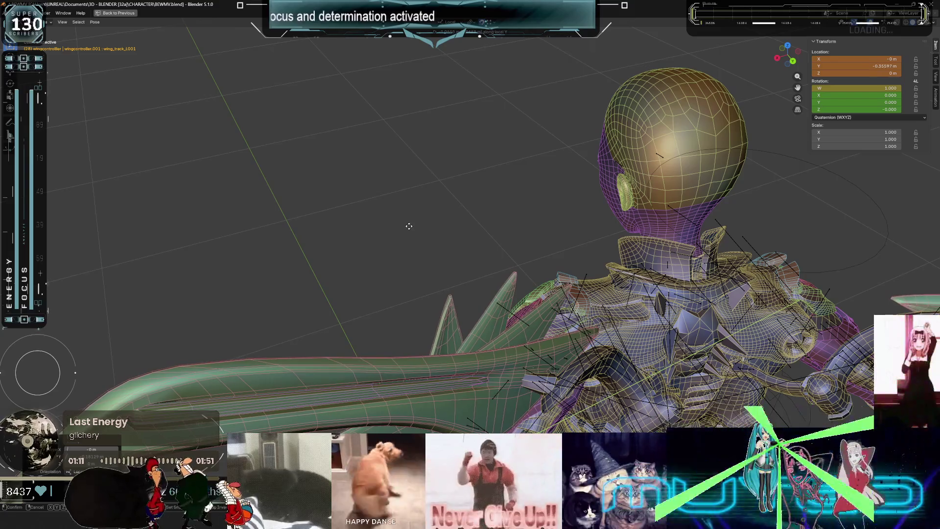
{"action": "left_click", "coordinate": [406, 217]}
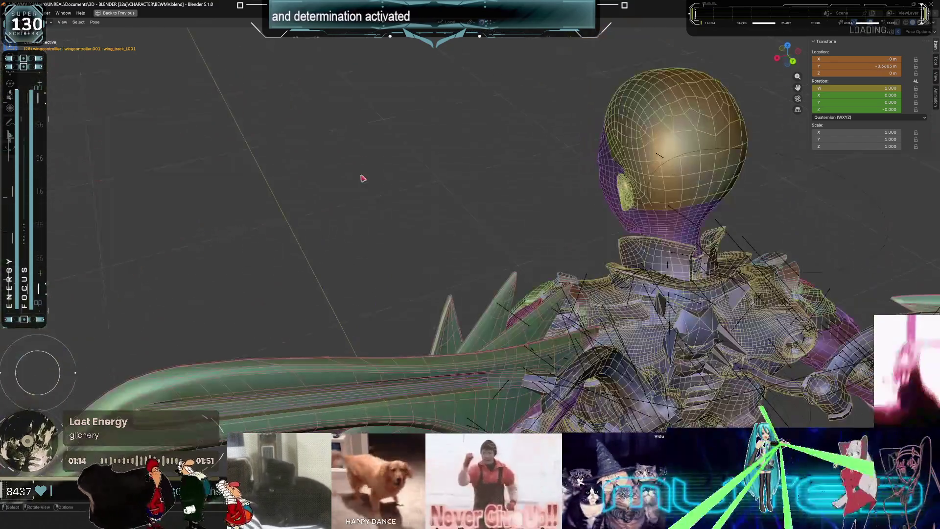
Check the spread wings from the back and front, then restore the full layout.
{"action": "mouse_move", "coordinate": [363, 178]}
{"action": "middle_mouse_down"}
{"action": "mouse_move", "coordinate": [373, 223]}
{"action": "mouse_move", "coordinate": [611, 228]}
{"action": "middle_mouse_up"}
{"action": "key", "text": "KP_1"}
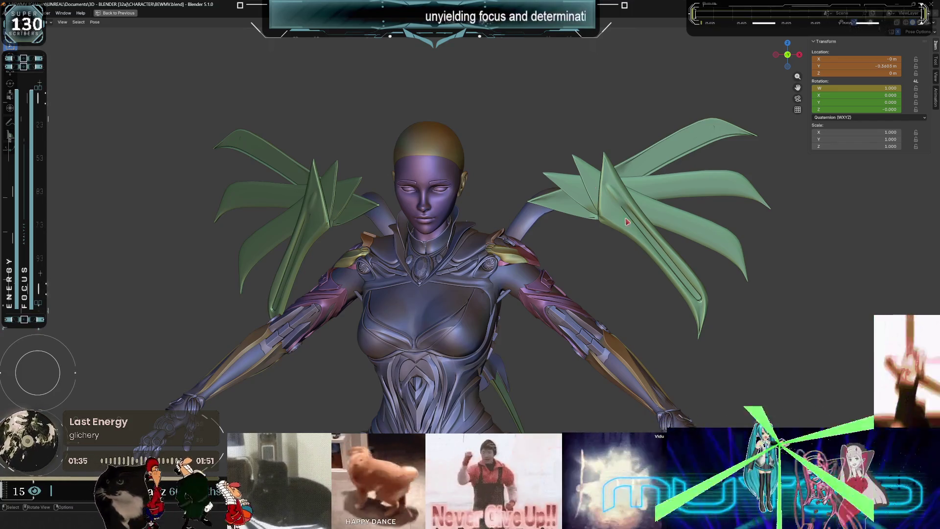
{"action": "mouse_move", "coordinate": [550, 117]}
{"action": "middle_mouse_down"}
{"action": "mouse_move", "coordinate": [449, 222]}
{"action": "mouse_move", "coordinate": [451, 238]}
{"action": "middle_mouse_up"}
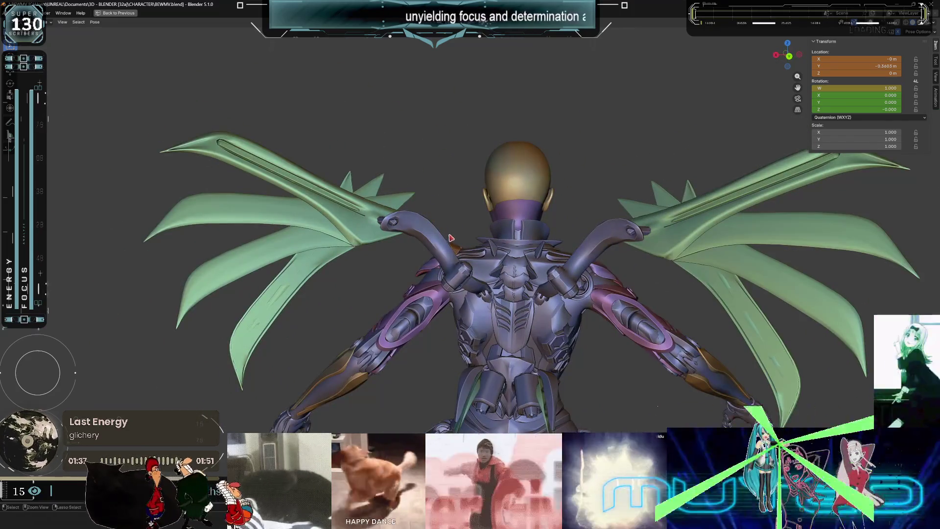
{"action": "key", "text": "ctrl+space"}
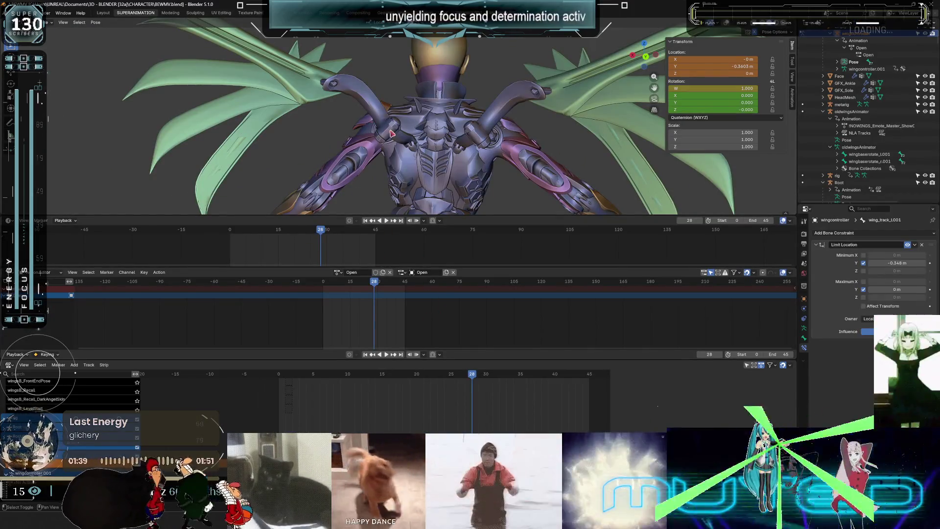
Show bones through the mesh, select both wing track bones and set Limit Location Minimum Y to -0.35 m.
{"action": "key", "text": "alt+z"}
{"action": "key", "text": "KP_Decimal"}
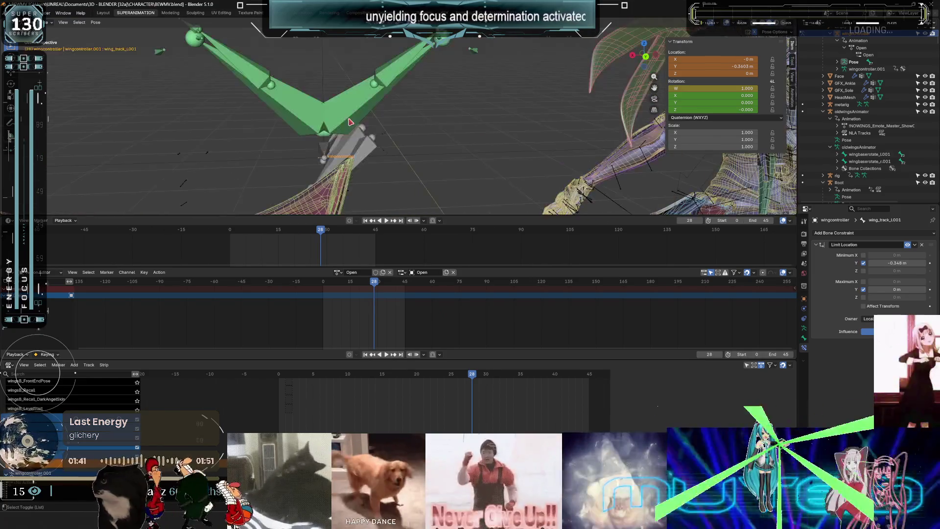
{"action": "left_click", "coordinate": [299, 127], "text": "shift"}
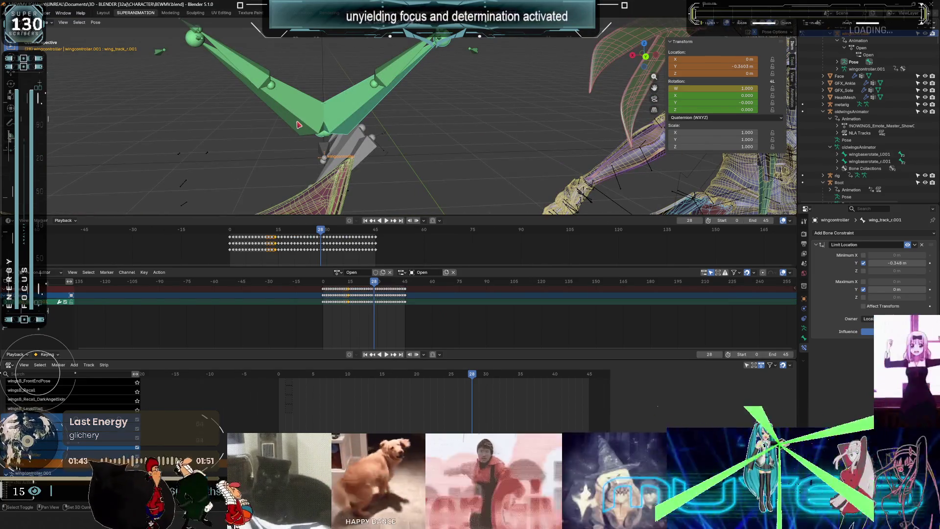
{"action": "left_click", "coordinate": [377, 133], "text": "shift"}
{"action": "left_click", "coordinate": [907, 264]}
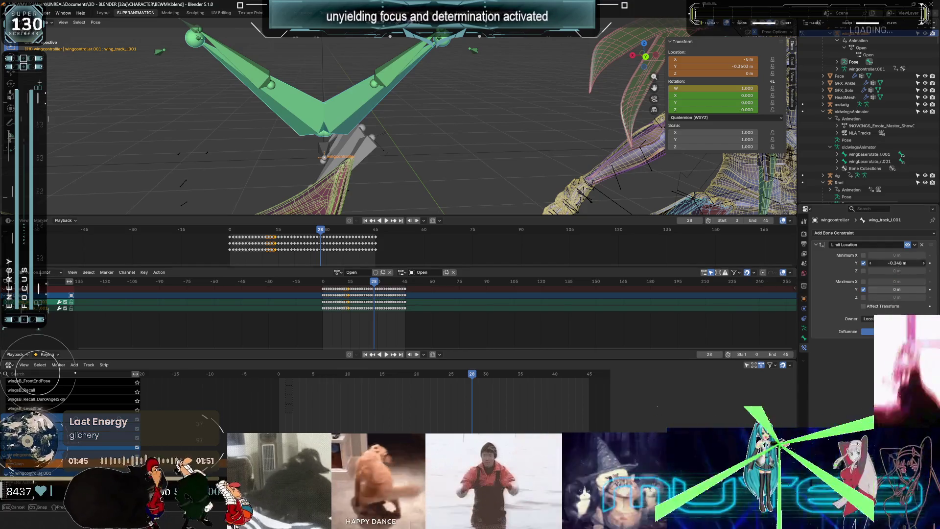
{"action": "type", "text": "-.35"}
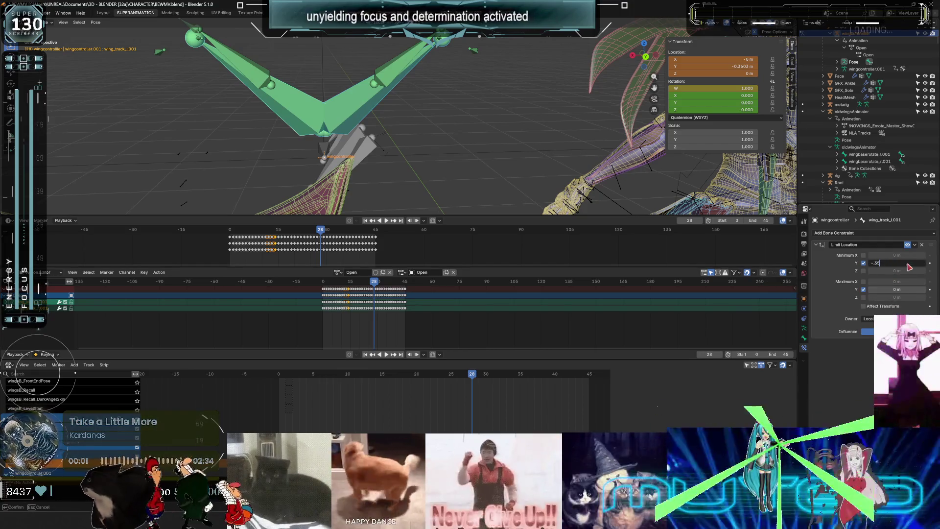
{"action": "key", "text": "Return"}
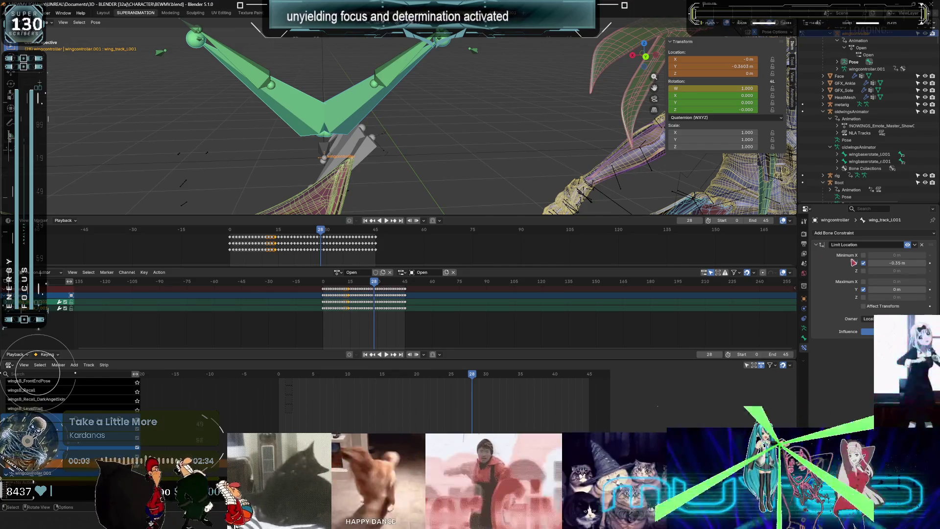
Set wing_track_r.001's Limit Location Minimum Y to -0.35 m as well.
{"action": "key", "text": "ctrl+z"}
{"action": "key", "text": "ctrl+z"}
{"action": "left_click", "coordinate": [902, 264]}
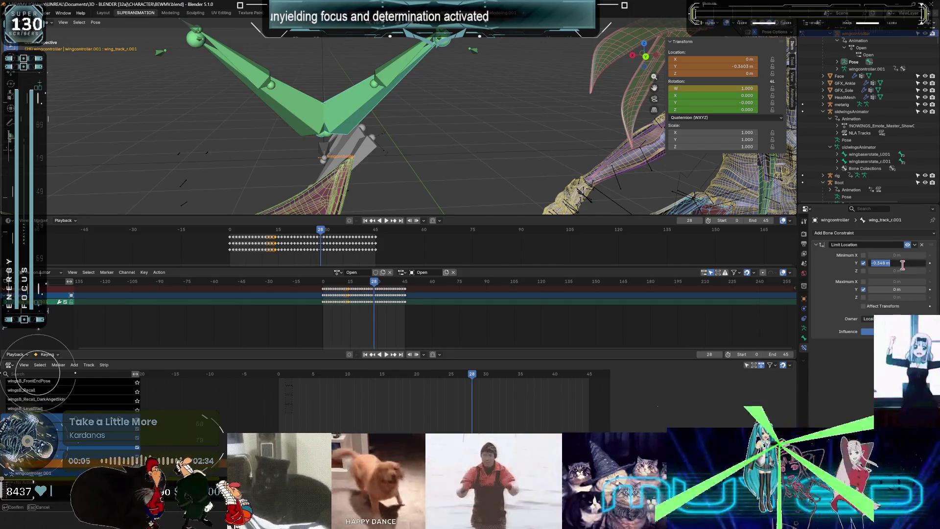
{"action": "type", "text": "-.36"}
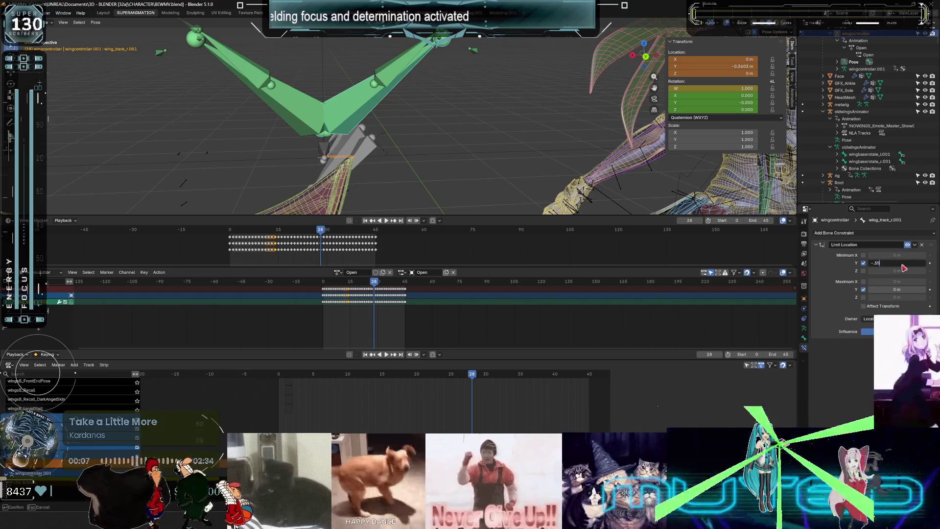
{"action": "key", "text": "Return"}
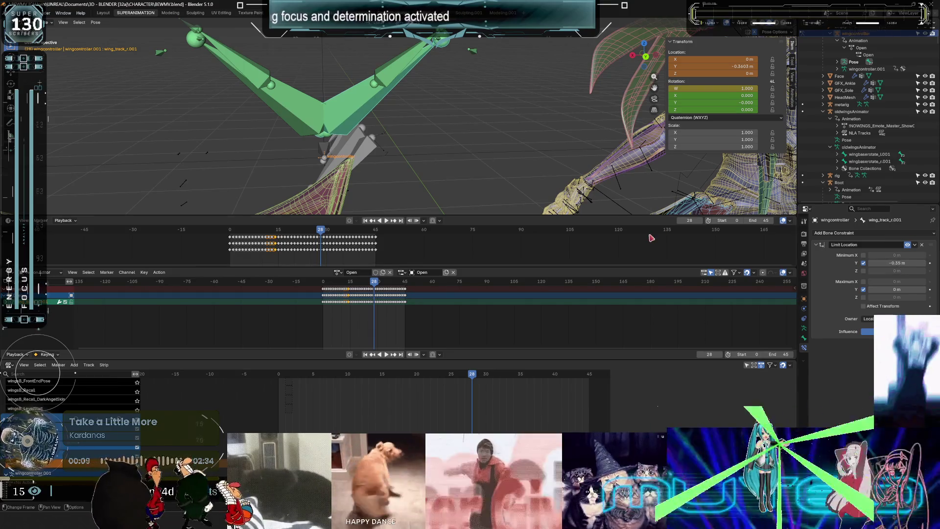
Maximize the viewport and orbit to the character's back.
{"action": "key", "text": "ctrl+space"}
{"action": "mouse_move", "coordinate": [495, 139]}
{"action": "middle_mouse_down"}
{"action": "mouse_move", "coordinate": [361, 183]}
{"action": "mouse_move", "coordinate": [412, 196]}
{"action": "middle_mouse_up"}
{"action": "scroll", "coordinate": [413, 196], "scroll_direction": "up", "scroll_amount": 2}
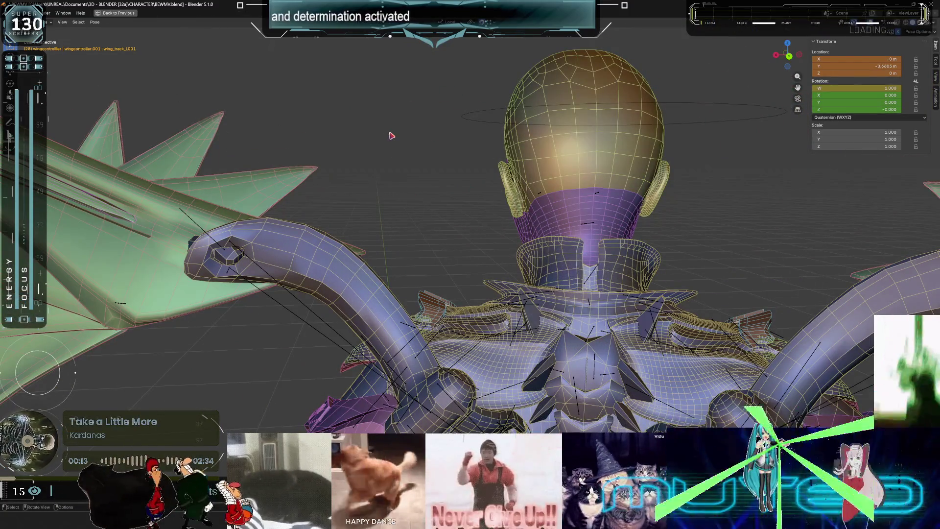
Test the Y limit by moving the wing controller, then jump to frame 45 and restore the layout.
{"action": "key", "text": "g"}
{"action": "key", "text": "y"}
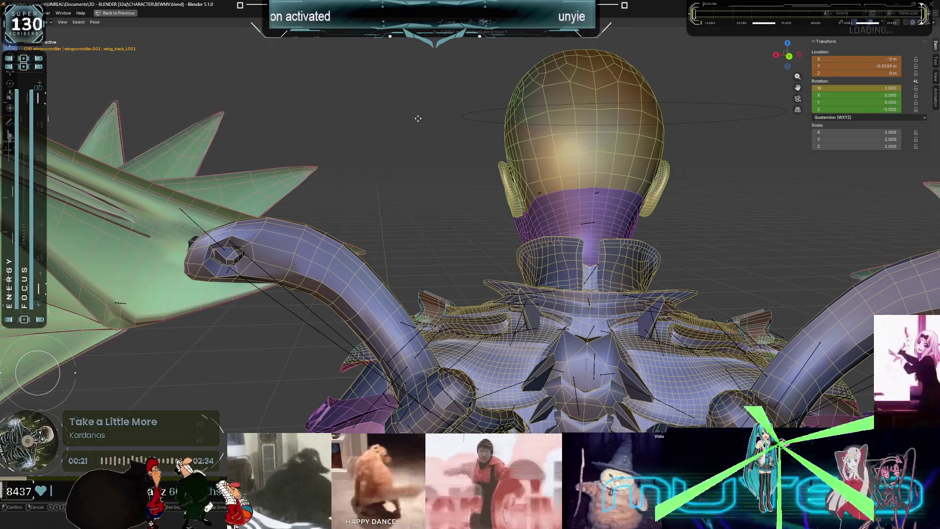
{"action": "scroll", "coordinate": [404, 169], "scroll_direction": "down", "scroll_amount": 6}
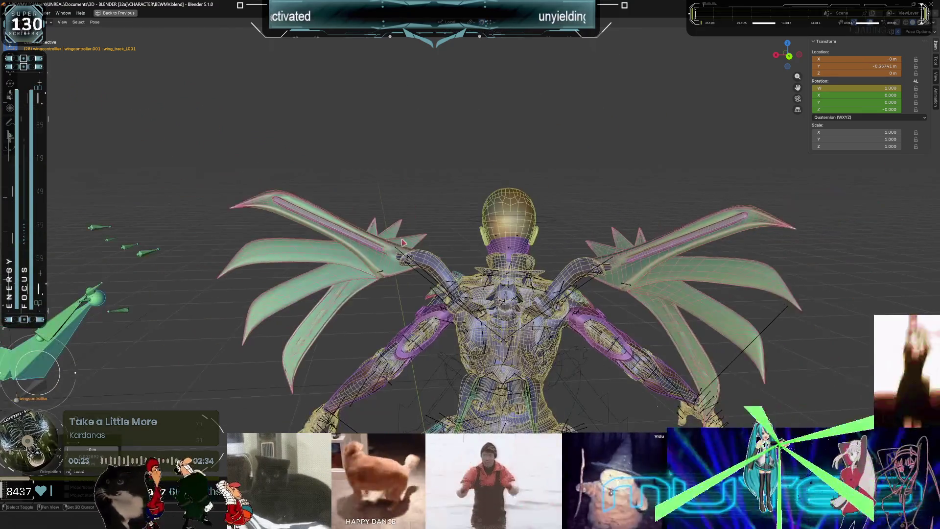
{"action": "mouse_move", "coordinate": [404, 242]}
{"action": "middle_mouse_down"}
{"action": "mouse_move", "coordinate": [620, 166]}
{"action": "mouse_move", "coordinate": [359, 257]}
{"action": "middle_mouse_up"}
{"action": "key", "text": "Up"}
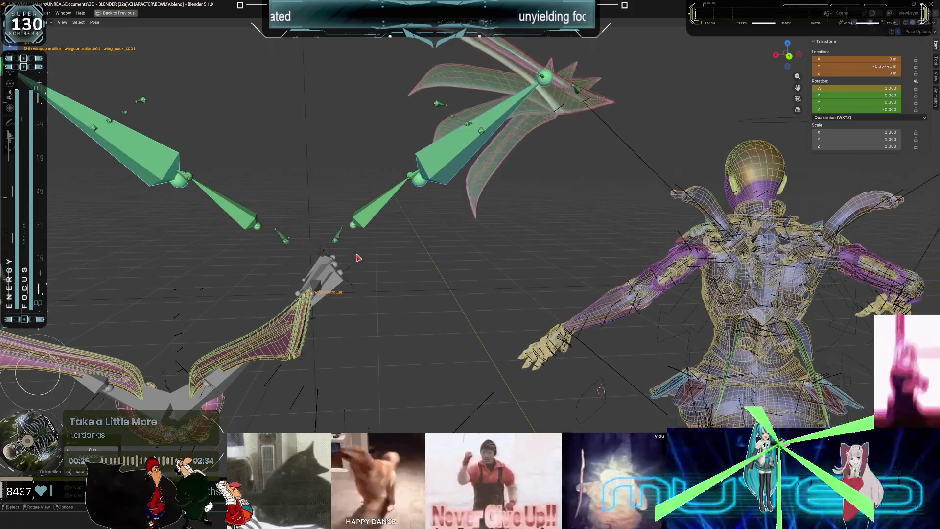
{"action": "key", "text": "ctrl+space"}
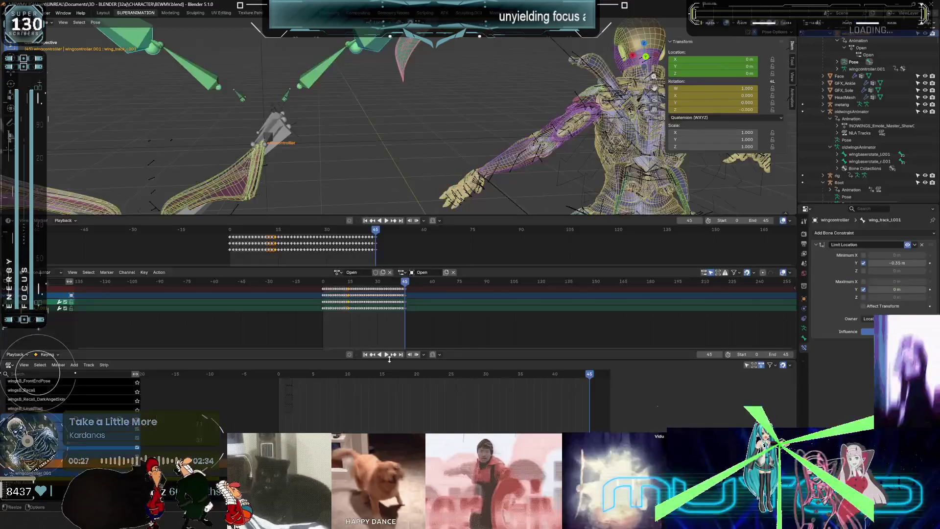
{"action": "key", "text": "space"}
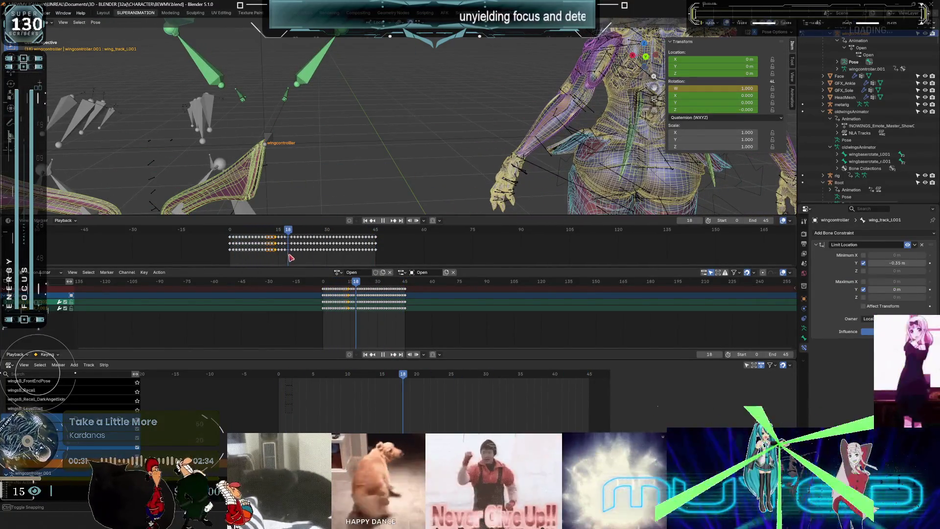
{"action": "left_click_drag", "start_coordinate": [270, 254], "coordinate": [282, 255]}
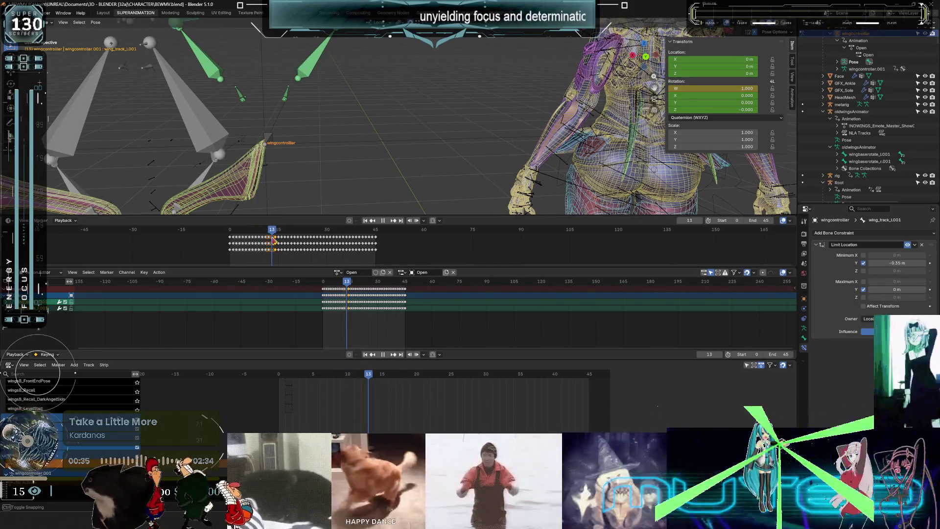
{"action": "middle_click_drag", "start_coordinate": [376, 142], "coordinate": [351, 125]}
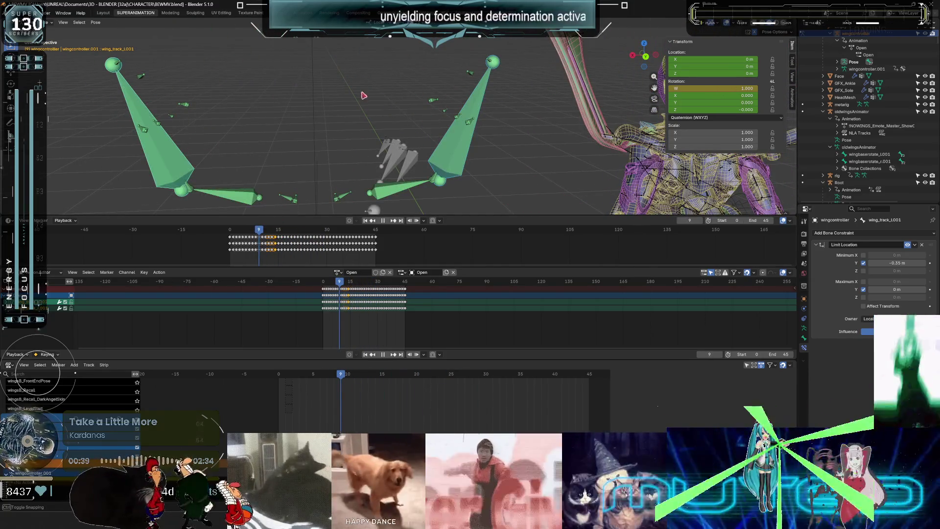
{"action": "middle_click_drag", "start_coordinate": [329, 172], "coordinate": [350, 146]}
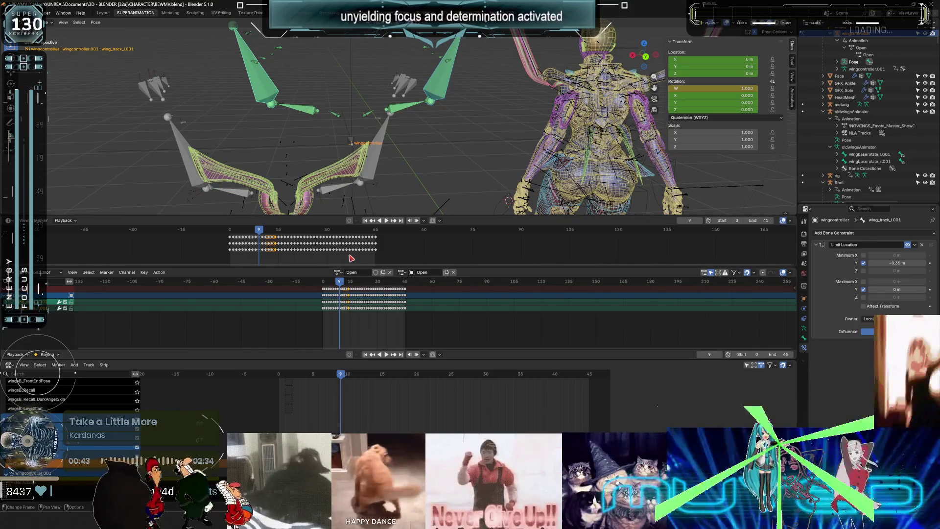
{"action": "left_click_drag", "start_coordinate": [337, 285], "coordinate": [348, 287]}
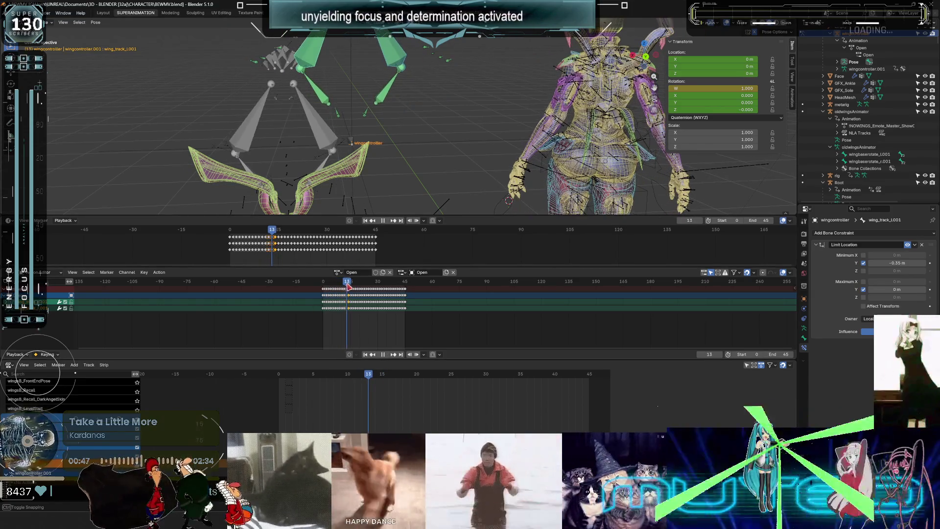
{"action": "scroll", "coordinate": [352, 301], "scroll_direction": "up", "scroll_amount": 8}
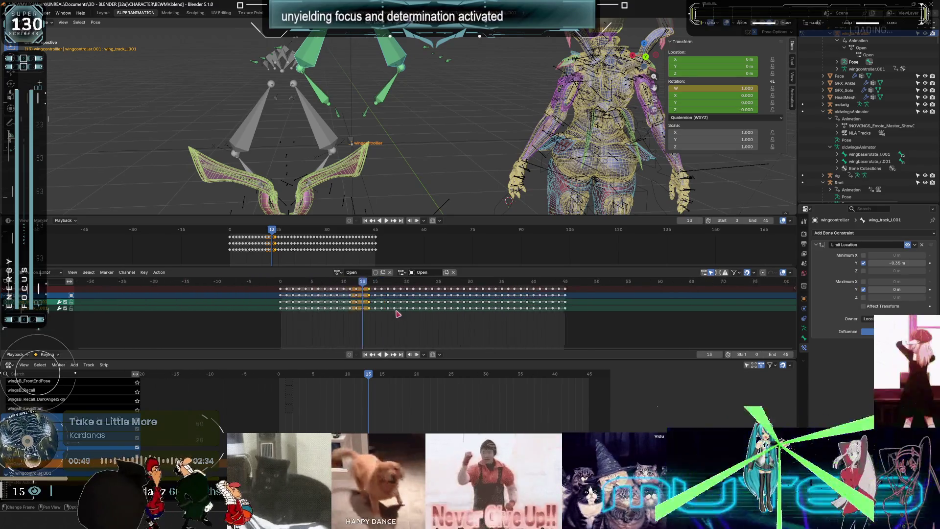
{"action": "scroll", "coordinate": [358, 296], "scroll_direction": "up", "scroll_amount": 1}
{"action": "left_click", "coordinate": [298, 283]}
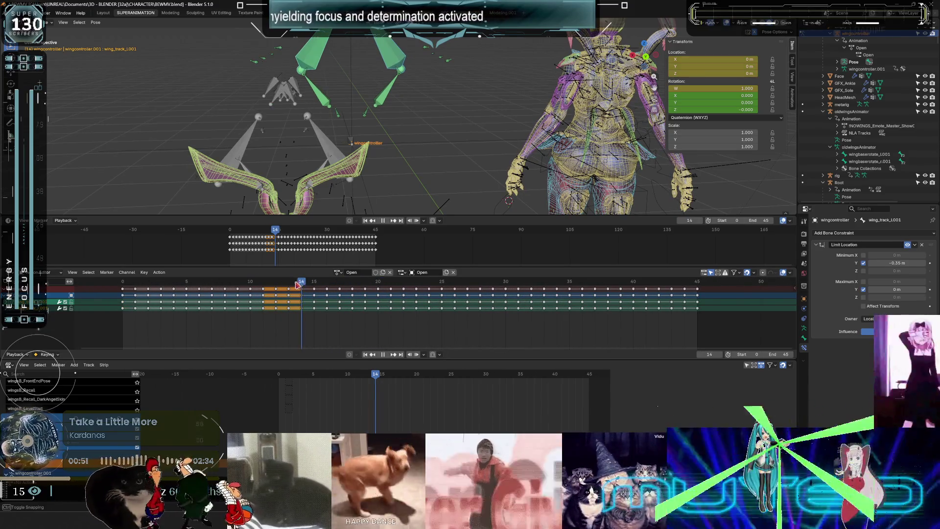
{"action": "key", "text": "Left"}
{"action": "middle_click_drag", "start_coordinate": [404, 78], "coordinate": [394, 104]}
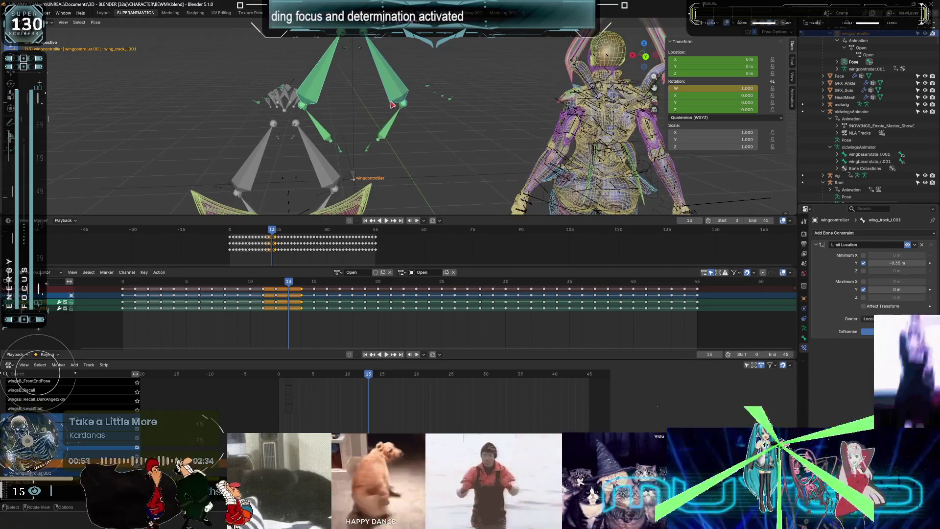
{"action": "key", "text": "k"}
{"action": "left_click", "coordinate": [289, 283]}
{"action": "left_click_drag", "start_coordinate": [289, 284], "coordinate": [311, 284]}
{"action": "middle_click_drag", "start_coordinate": [417, 147], "coordinate": [356, 169]}
{"action": "left_click_drag", "start_coordinate": [282, 234], "coordinate": [284, 237]}
{"action": "middle_click_drag", "start_coordinate": [401, 88], "coordinate": [381, 108]}
{"action": "key", "text": "g"}
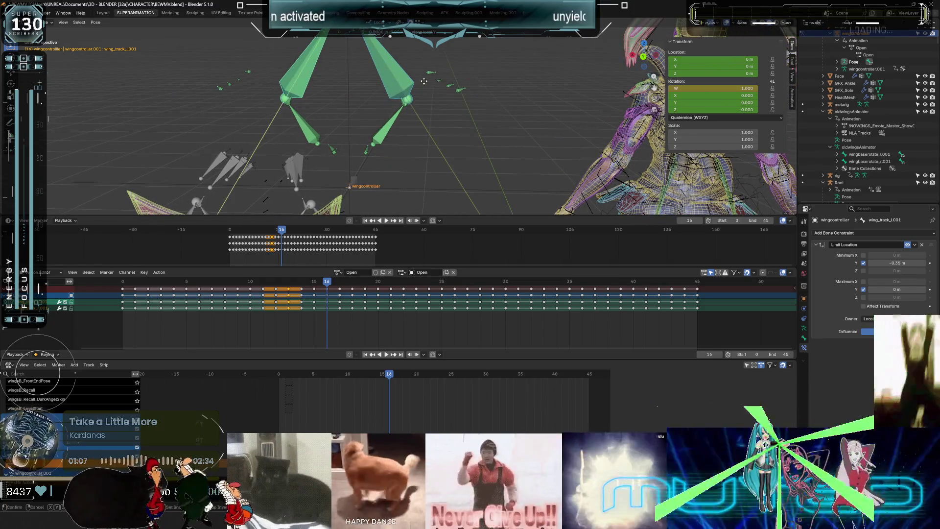
Move the wing controller along local Y to -0.37835 m and keyframe its location.
{"action": "key", "text": "y"}
{"action": "key", "text": "y"}
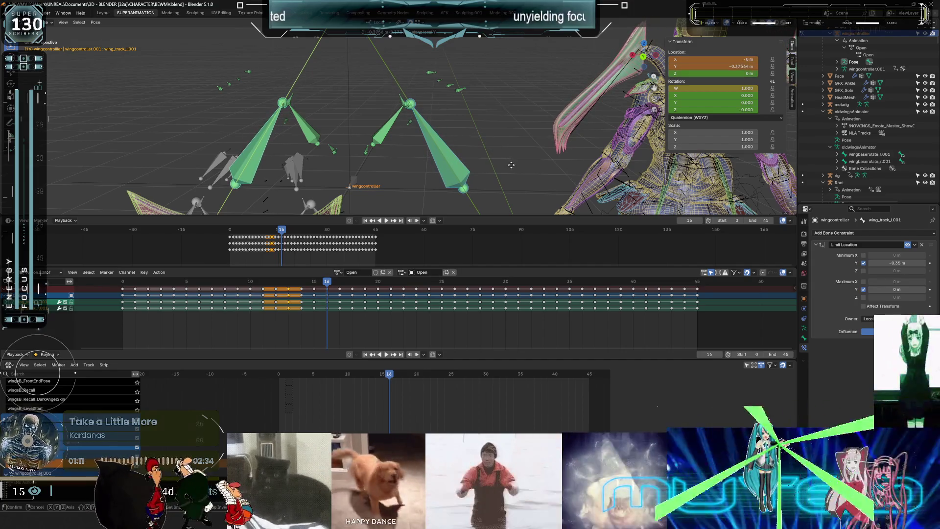
{"action": "left_click", "coordinate": [461, 160]}
{"action": "key", "text": "k"}
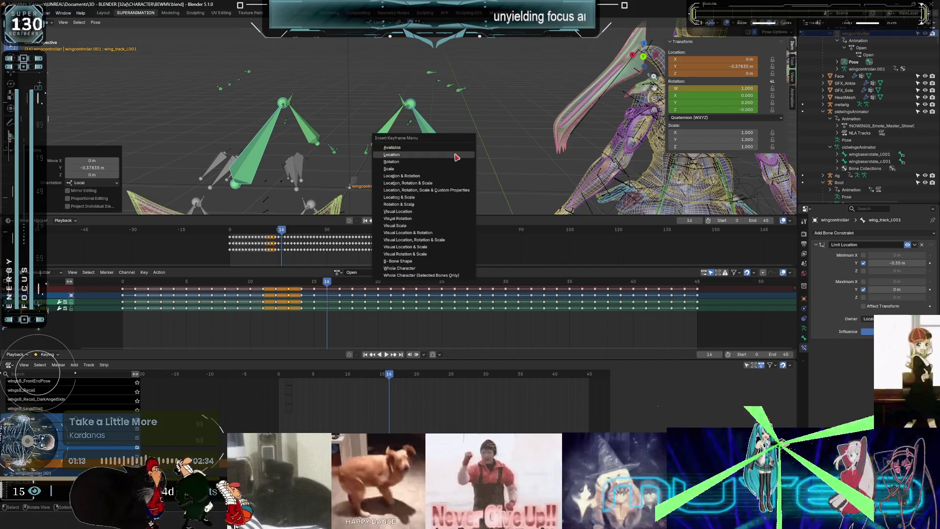
{"action": "left_click", "coordinate": [456, 157]}
{"action": "middle_click_drag", "start_coordinate": [456, 156], "coordinate": [142, 157], "text": "shift"}
Scrub to frame 23 and view the raised wings from behind in a maximized viewport.
{"action": "mouse_move", "coordinate": [329, 284]}
{"action": "left_mouse_down"}
{"action": "mouse_move", "coordinate": [420, 286]}
{"action": "mouse_move", "coordinate": [337, 271]}
{"action": "mouse_move", "coordinate": [173, 278]}
{"action": "mouse_move", "coordinate": [313, 257]}
{"action": "mouse_move", "coordinate": [369, 267]}
{"action": "left_mouse_up"}
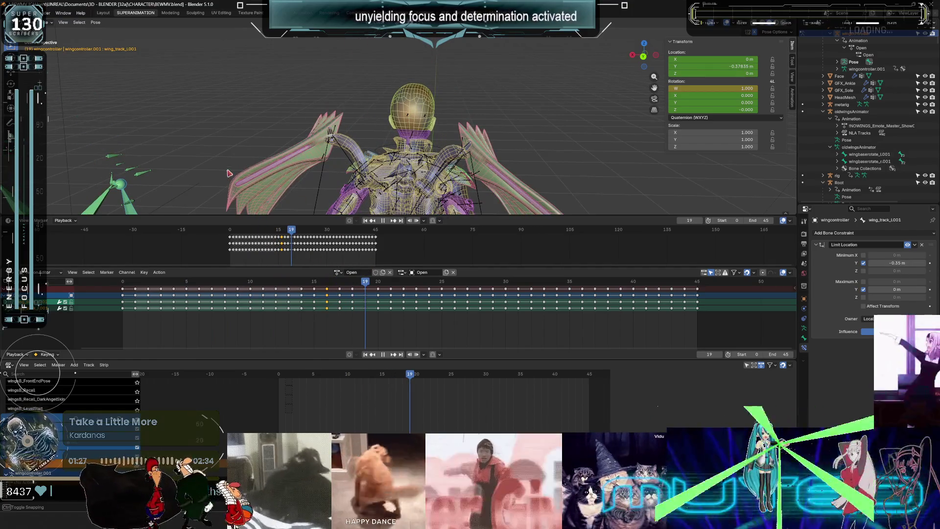
{"action": "middle_click_drag", "start_coordinate": [229, 173], "coordinate": [259, 144]}
{"action": "key", "text": "ctrl+space"}
{"action": "mouse_move", "coordinate": [389, 90]}
{"action": "middle_mouse_down"}
{"action": "mouse_move", "coordinate": [392, 157]}
{"action": "mouse_move", "coordinate": [408, 160]}
{"action": "mouse_move", "coordinate": [369, 157]}
{"action": "mouse_move", "coordinate": [377, 175]}
{"action": "mouse_move", "coordinate": [266, 177]}
{"action": "middle_mouse_up"}
Hide overlays, inspect the clean mesh from behind, then restore the layout and scrub back to frame 14.
{"action": "key", "text": "shift+alt+z"}
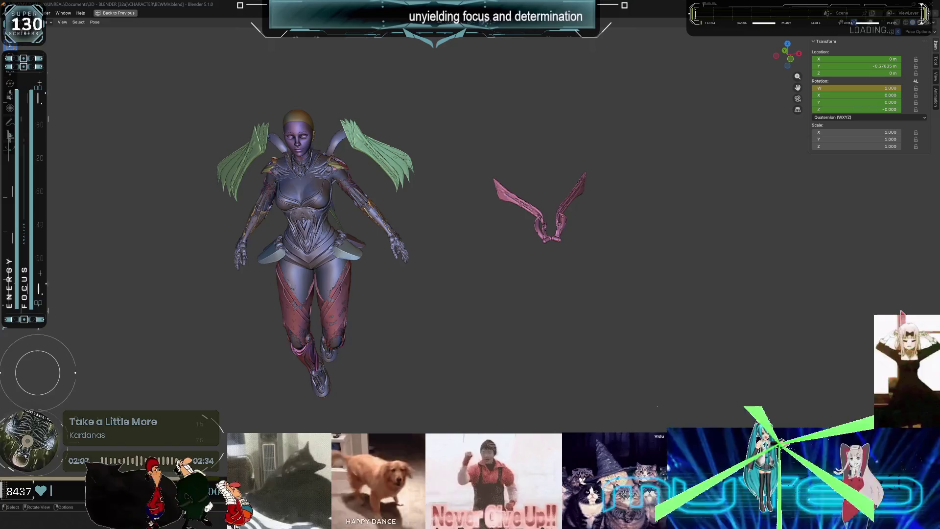
{"action": "mouse_move", "coordinate": [376, 244]}
{"action": "middle_mouse_down"}
{"action": "mouse_move", "coordinate": [472, 185]}
{"action": "mouse_move", "coordinate": [470, 171]}
{"action": "middle_mouse_up"}
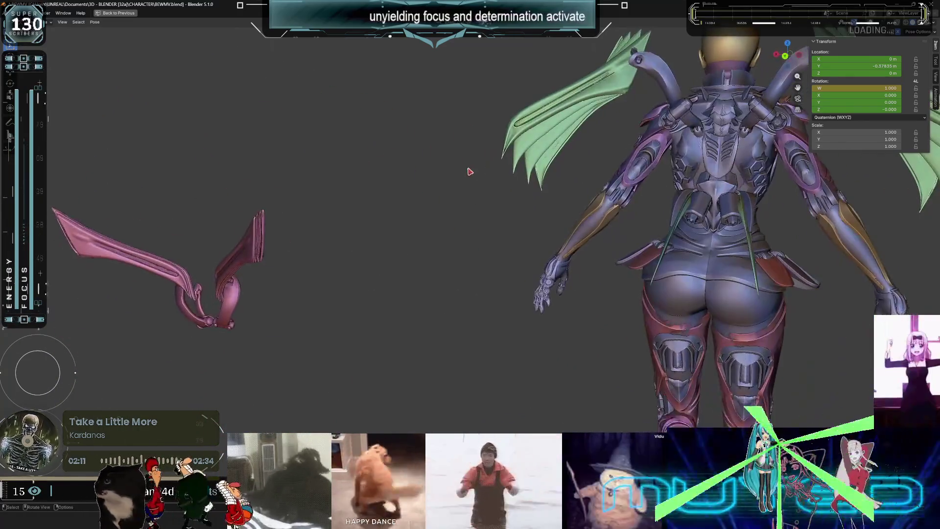
{"action": "middle_click_drag", "start_coordinate": [561, 184], "coordinate": [489, 219], "text": "shift"}
{"action": "key", "text": "ctrl+space"}
{"action": "middle_click_drag", "start_coordinate": [472, 138], "coordinate": [426, 234], "text": "shift"}
{"action": "mouse_move", "coordinate": [363, 283]}
{"action": "left_mouse_down"}
{"action": "mouse_move", "coordinate": [264, 283]}
{"action": "mouse_move", "coordinate": [492, 289]}
{"action": "left_mouse_up"}
{"action": "middle_click_drag", "start_coordinate": [475, 129], "coordinate": [403, 153]}
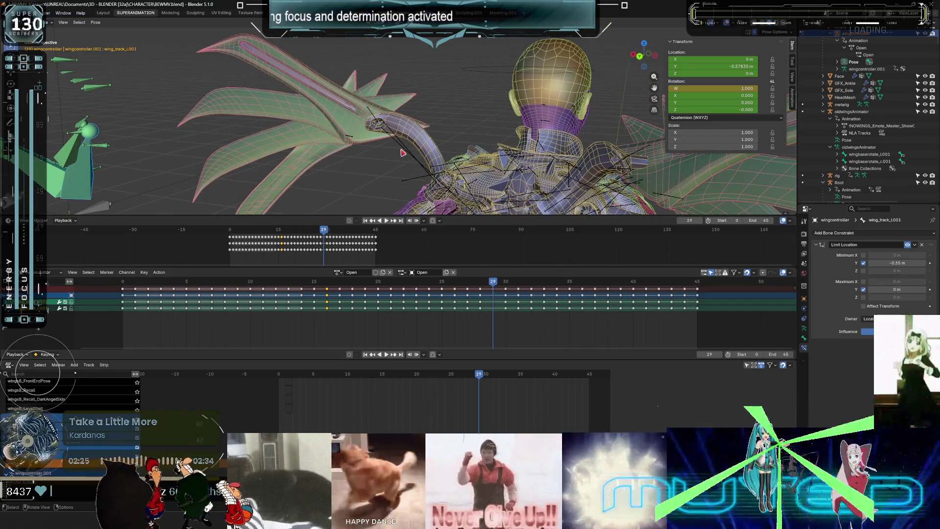
Select the root armature, return to Pose Mode and deselect all bones.
{"action": "left_click", "coordinate": [403, 152]}
{"action": "key", "text": "ctrl+Tab"}
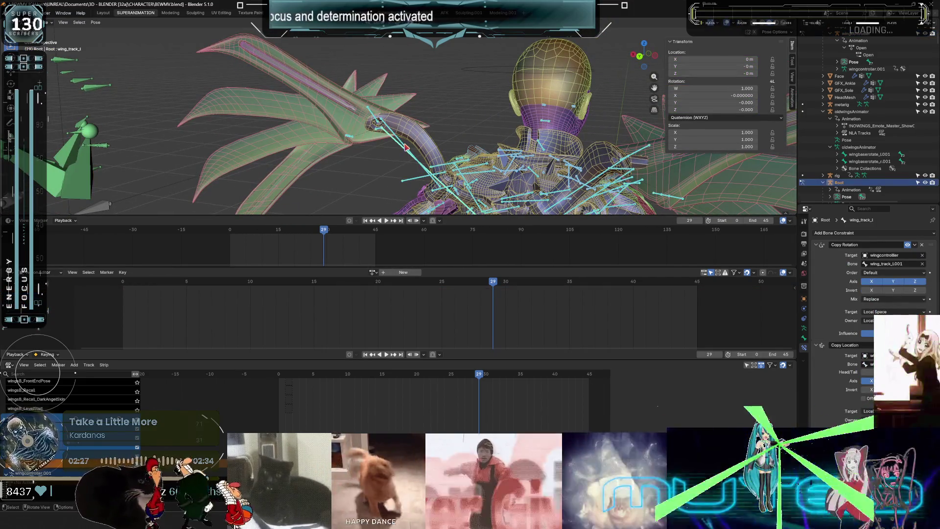
{"action": "key", "text": "alt+a"}
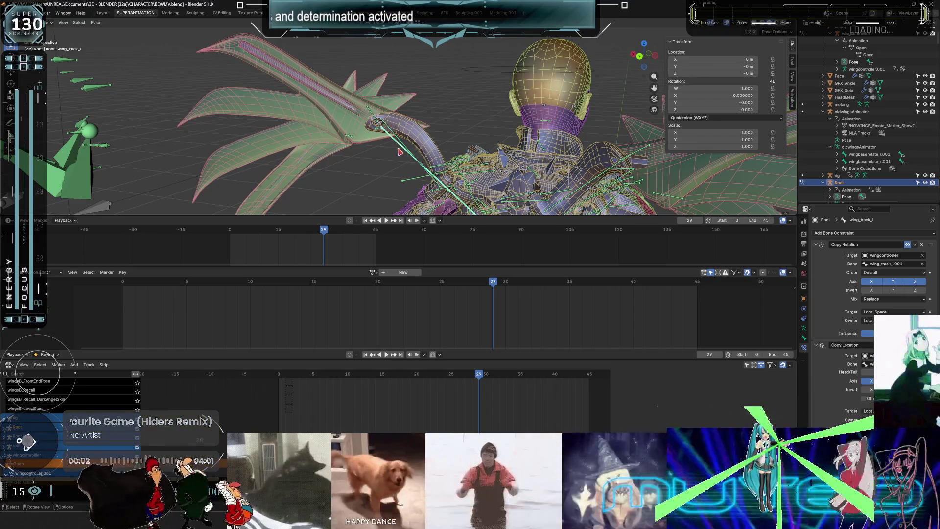
{"action": "middle_click_drag", "start_coordinate": [402, 152], "coordinate": [444, 136]}
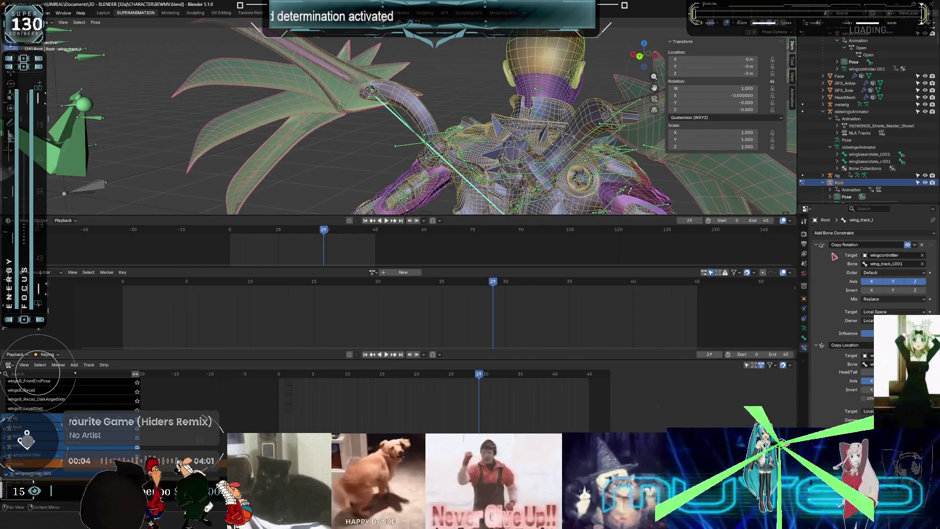
Toggle Copy Rotation's X axis off and back on, and open then close the Add Bone Constraint list.
{"action": "left_click", "coordinate": [871, 281]}
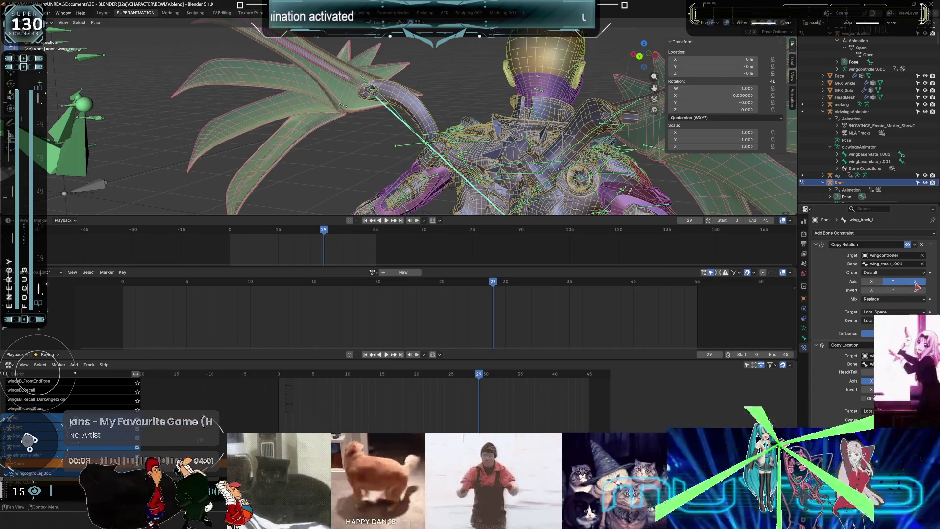
{"action": "left_click", "coordinate": [872, 282]}
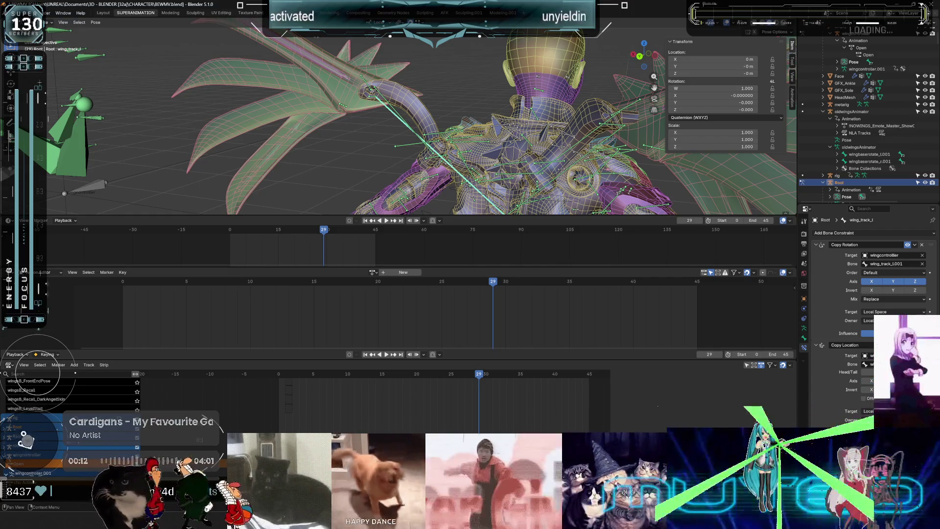
{"action": "left_click", "coordinate": [836, 233]}
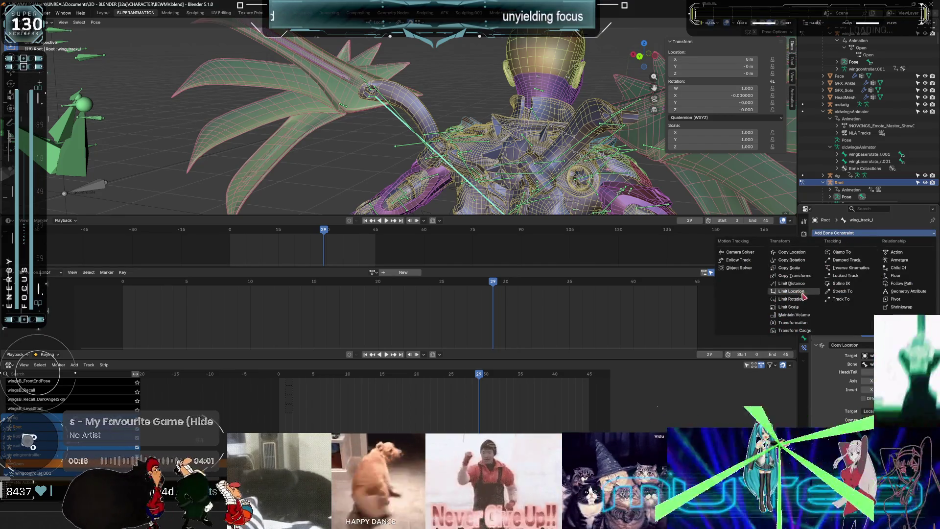
{"action": "left_click", "coordinate": [818, 322]}
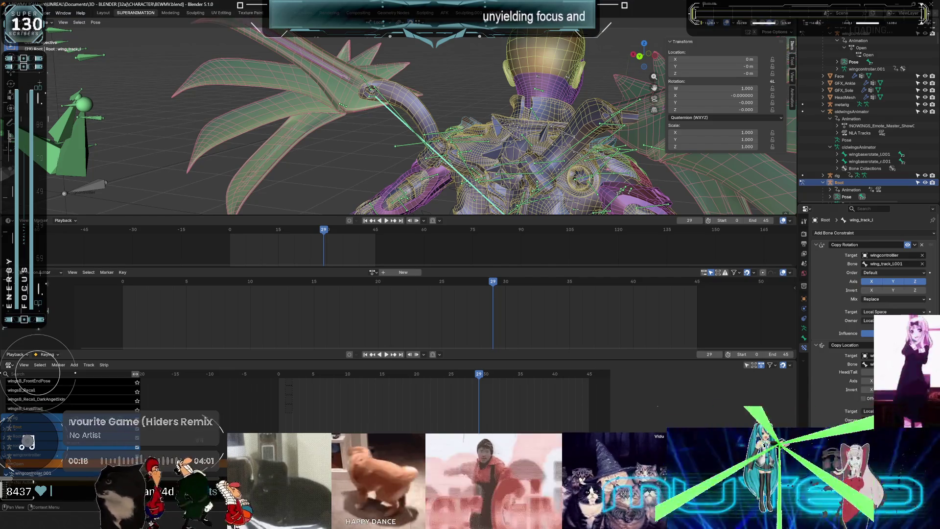
{"action": "scroll", "coordinate": [869, 294], "scroll_direction": "down", "scroll_amount": 3}
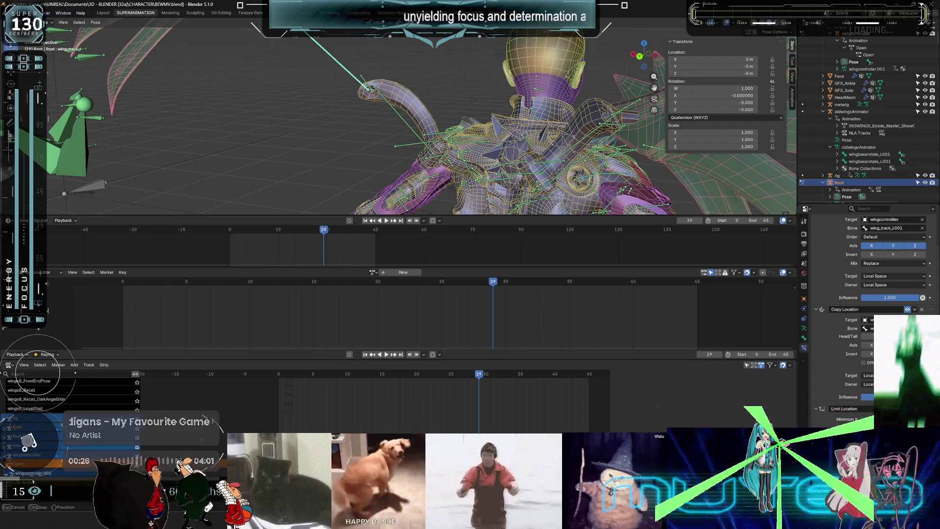
Rotate the near wing bone to a new pose while orbiting to inspect it.
{"action": "key", "text": "r"}
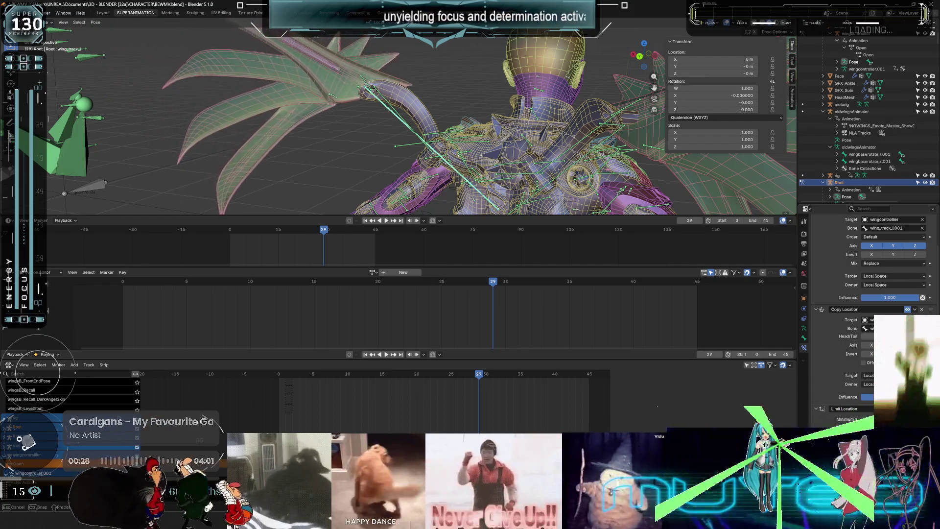
{"action": "middle_click_drag", "start_coordinate": [440, 144], "coordinate": [425, 103]}
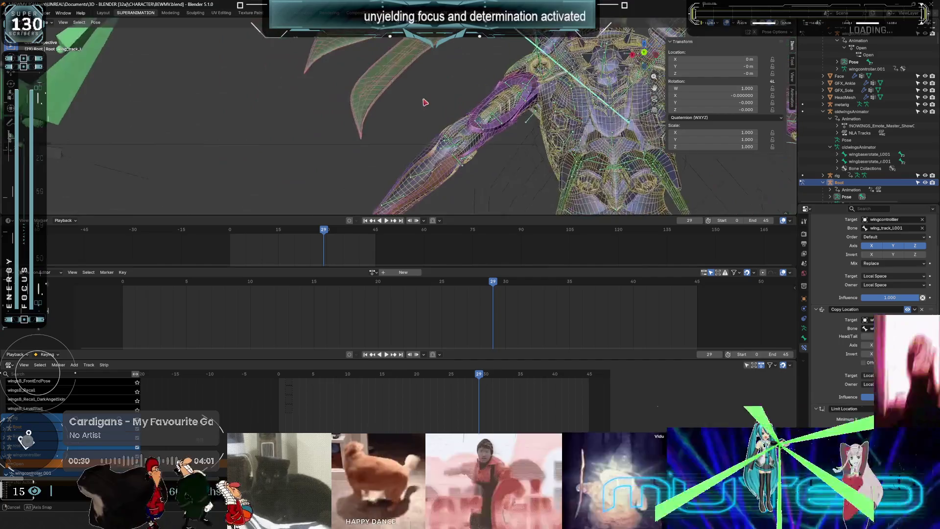
{"action": "middle_click_drag", "start_coordinate": [494, 52], "coordinate": [454, 153]}
{"action": "scroll", "coordinate": [454, 152], "scroll_direction": "up", "scroll_amount": 3}
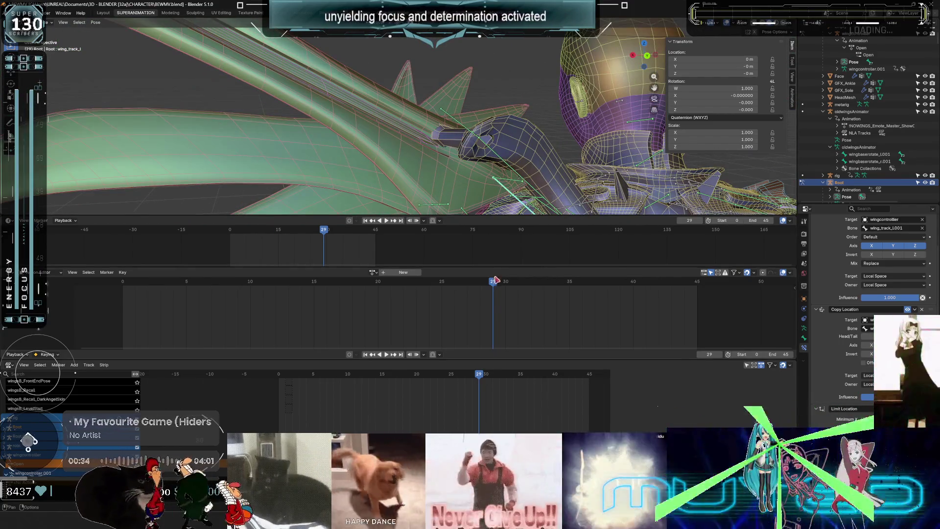
{"action": "middle_click_drag", "start_coordinate": [454, 152], "coordinate": [447, 181]}
{"action": "mouse_move", "coordinate": [446, 181]}
{"action": "left_mouse_down"}
{"action": "mouse_move", "coordinate": [390, 168]}
{"action": "mouse_move", "coordinate": [402, 178]}
{"action": "left_mouse_up"}
Play the animation, stop at frame 23 and scrub back to frame 15.
{"action": "key", "text": "space"}
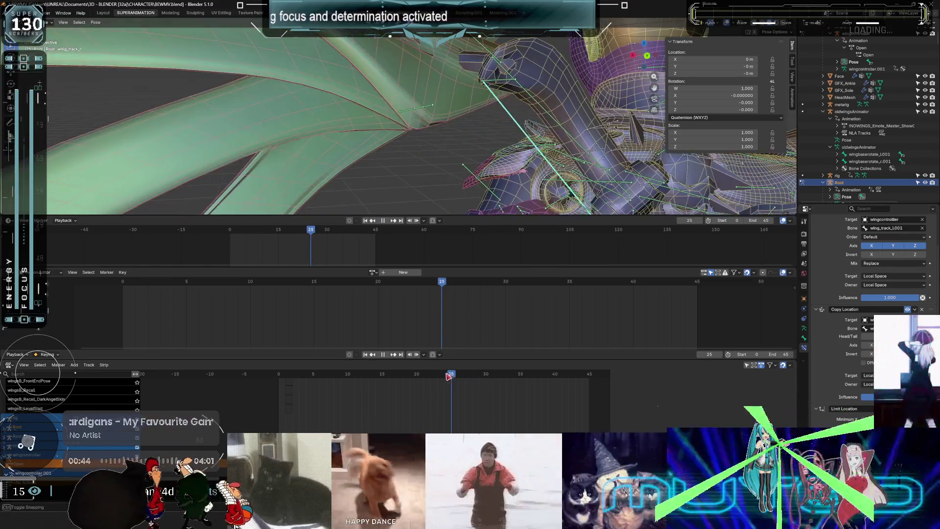
{"action": "key", "text": "space"}
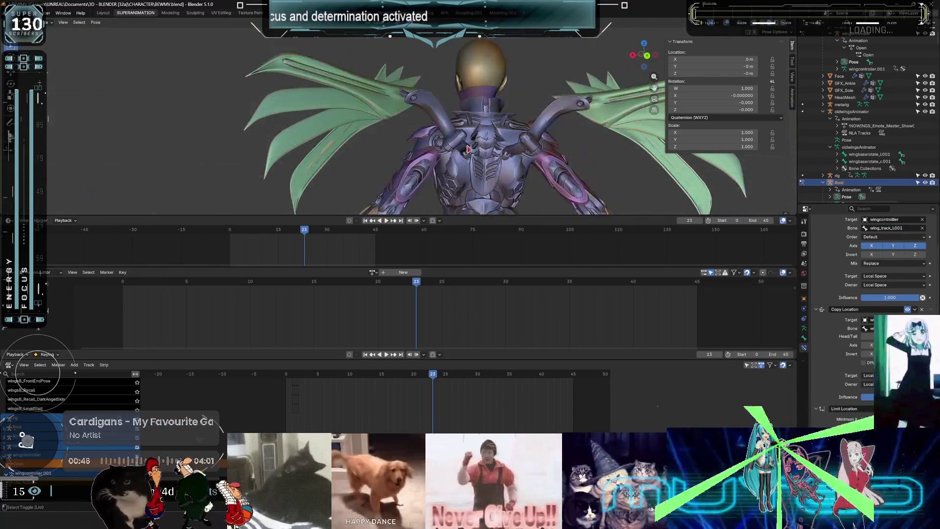
{"action": "mouse_move", "coordinate": [413, 297]}
{"action": "left_mouse_down"}
{"action": "mouse_move", "coordinate": [235, 295]}
{"action": "mouse_move", "coordinate": [454, 296]}
{"action": "left_mouse_up"}
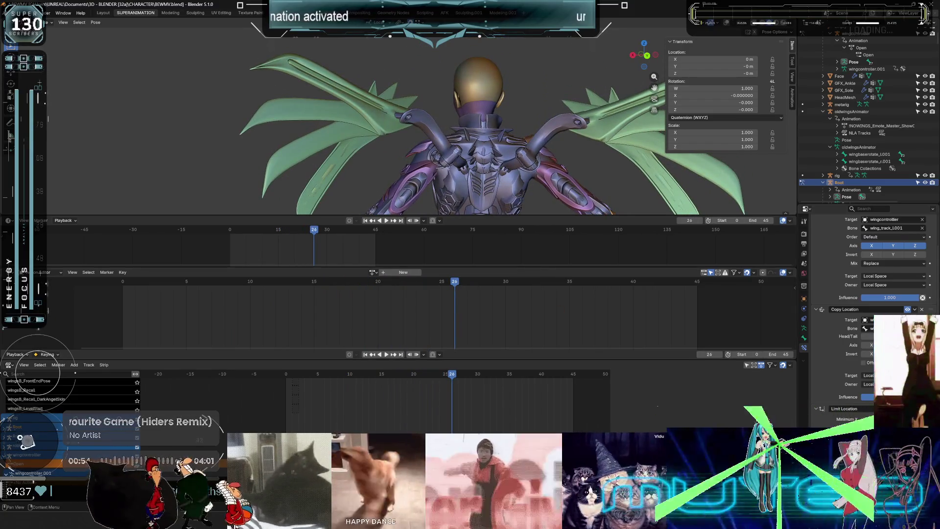
{"action": "scroll", "coordinate": [869, 293], "scroll_direction": "up", "scroll_amount": 2}
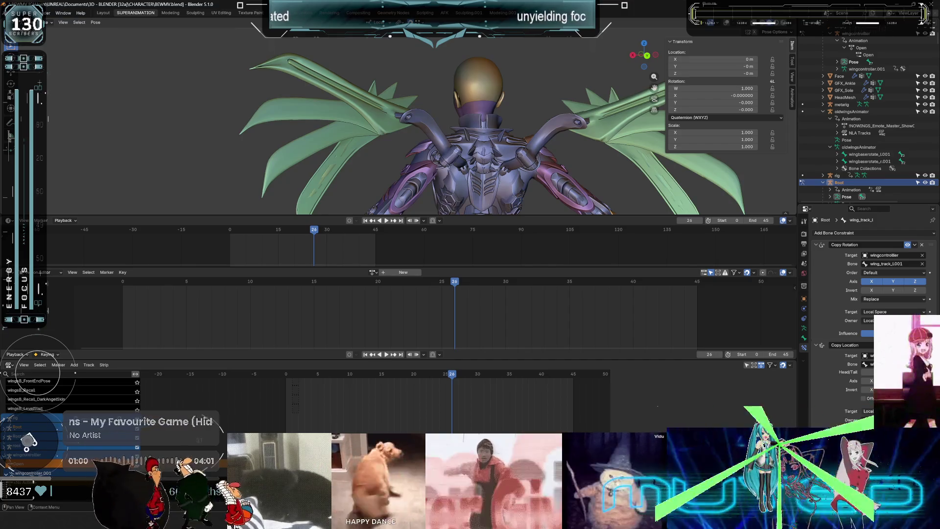
{"action": "scroll", "coordinate": [337, 146], "scroll_direction": "down", "scroll_amount": 3}
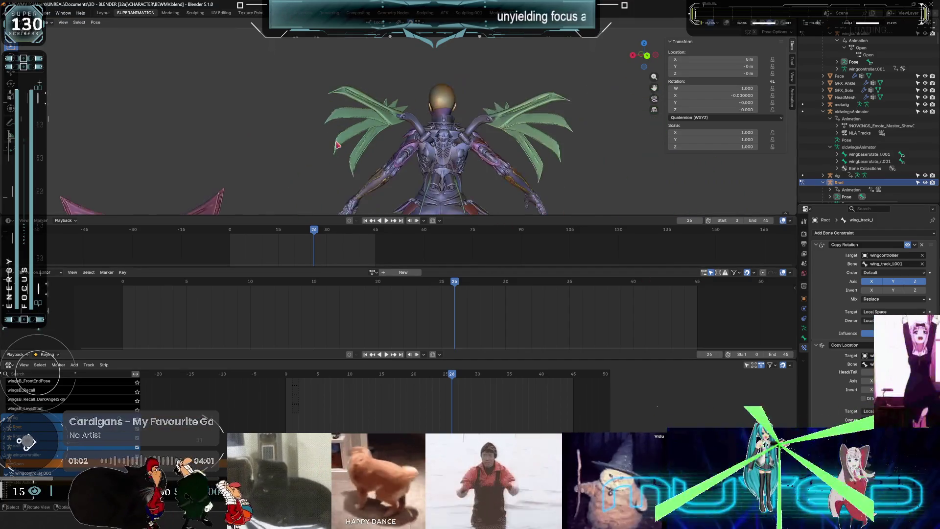
Switch to wireframe, scrub the wing motion and select wing_track_l.001.
{"action": "scroll", "coordinate": [337, 145], "scroll_direction": "down", "scroll_amount": 2}
{"action": "key", "text": "shift+z"}
{"action": "middle_click_drag", "start_coordinate": [337, 146], "coordinate": [448, 261]}
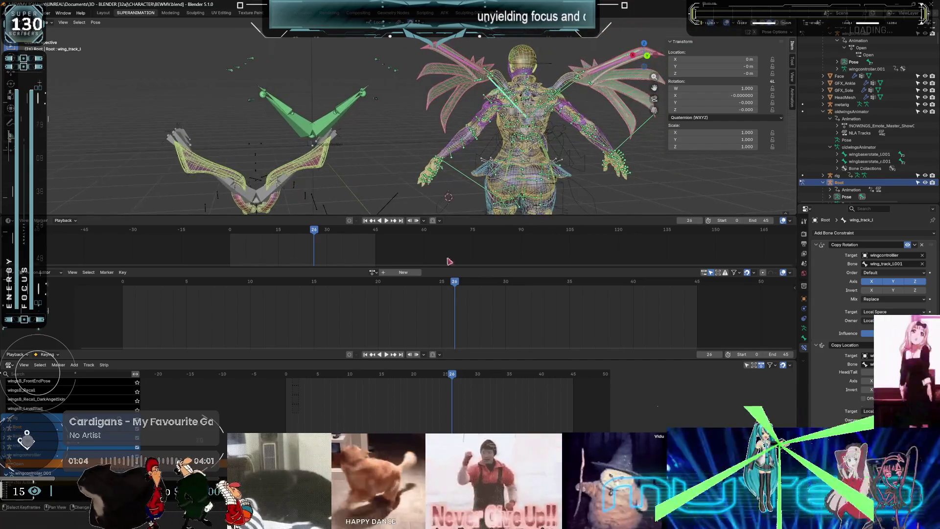
{"action": "mouse_move", "coordinate": [451, 288]}
{"action": "left_mouse_down"}
{"action": "mouse_move", "coordinate": [235, 281]}
{"action": "mouse_move", "coordinate": [327, 280]}
{"action": "mouse_move", "coordinate": [301, 281]}
{"action": "left_mouse_up"}
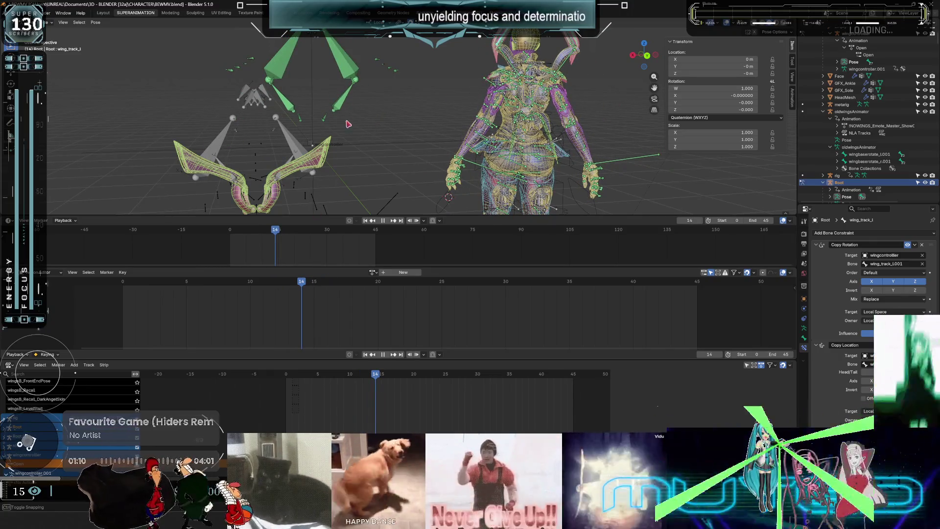
{"action": "left_click", "coordinate": [377, 164]}
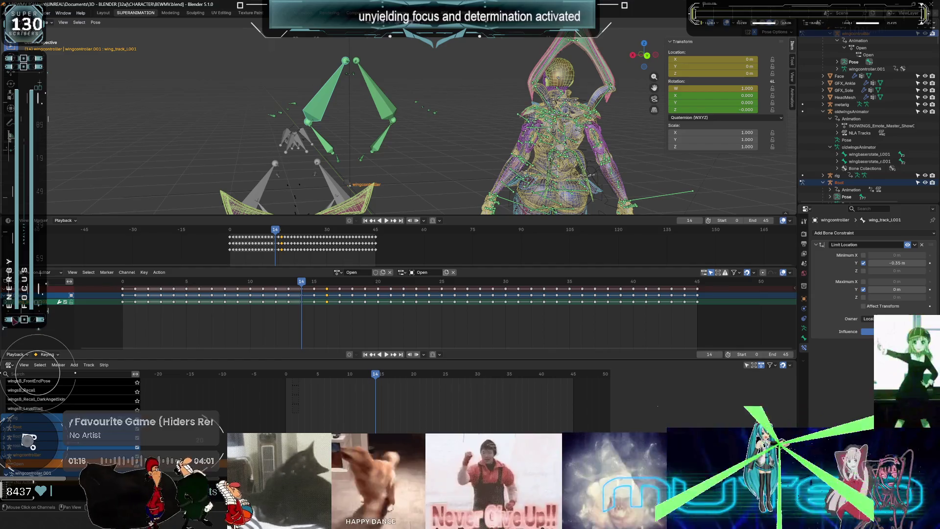
Expand wing_track_L001's channels and delete its X Location keyframes.
{"action": "key", "text": "ctrl+KP_Add"}
{"action": "left_click", "coordinate": [65, 294]}
{"action": "left_click", "coordinate": [65, 304]}
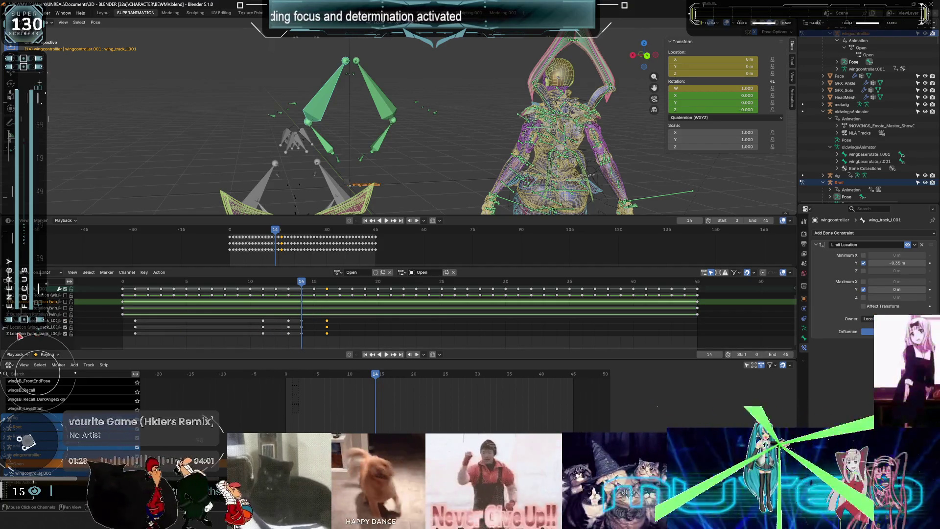
{"action": "left_click", "coordinate": [58, 334]}
{"action": "scroll", "coordinate": [67, 339], "scroll_direction": "up", "scroll_amount": 1}
{"action": "left_click_drag", "start_coordinate": [133, 328], "coordinate": [346, 335]}
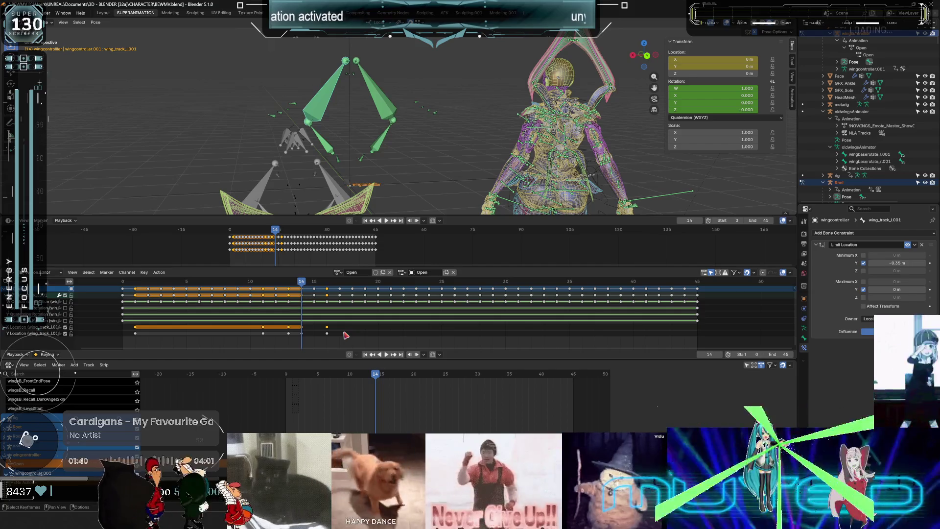
{"action": "key", "text": "Delete"}
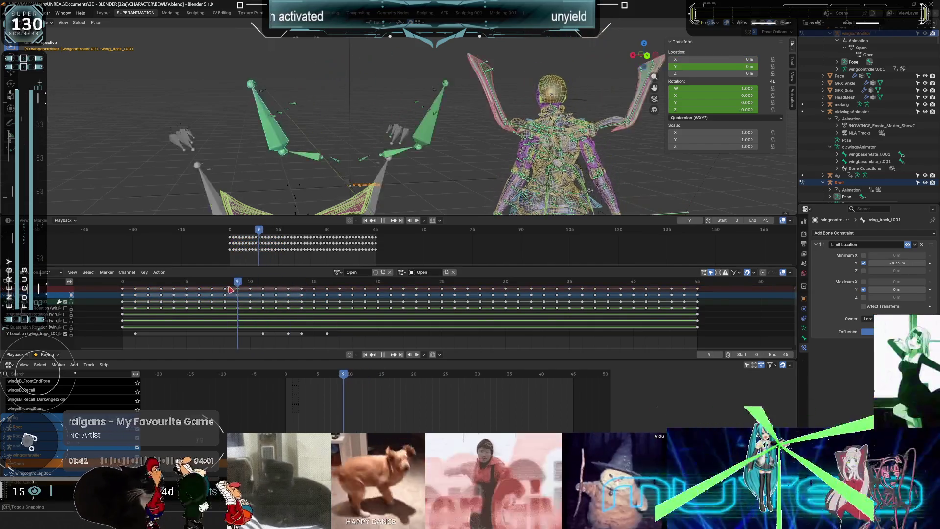
Scrub to check the pose and select the Wings mesh in Object Mode.
{"action": "mouse_move", "coordinate": [283, 291]}
{"action": "left_mouse_down"}
{"action": "mouse_move", "coordinate": [322, 296]}
{"action": "mouse_move", "coordinate": [316, 284]}
{"action": "mouse_move", "coordinate": [340, 284]}
{"action": "left_mouse_up"}
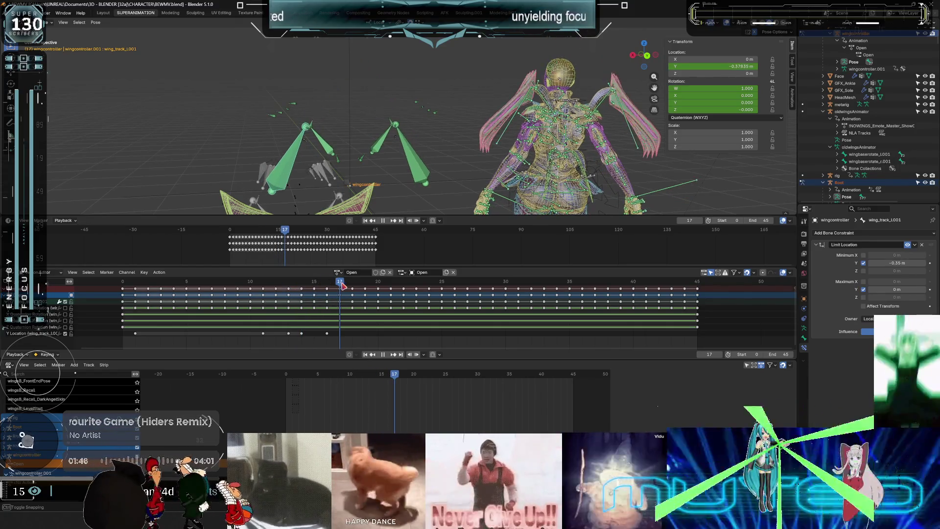
{"action": "scroll", "coordinate": [310, 134], "scroll_direction": "up", "scroll_amount": 3}
{"action": "mouse_move", "coordinate": [310, 134]}
{"action": "middle_mouse_down"}
{"action": "mouse_move", "coordinate": [315, 152]}
{"action": "mouse_move", "coordinate": [416, 128]}
{"action": "mouse_move", "coordinate": [509, 122]}
{"action": "middle_mouse_up"}
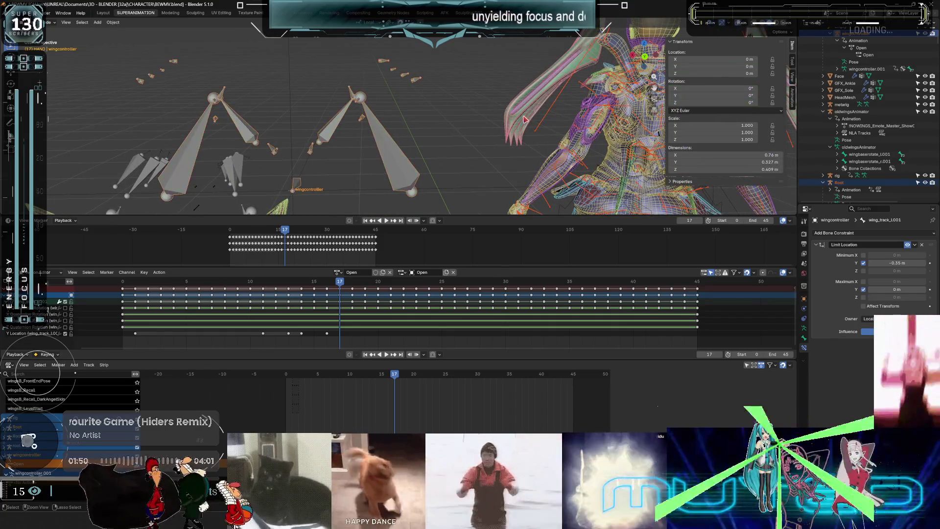
{"action": "left_click", "coordinate": [525, 120]}
{"action": "key", "text": "ctrl+KP_1"}
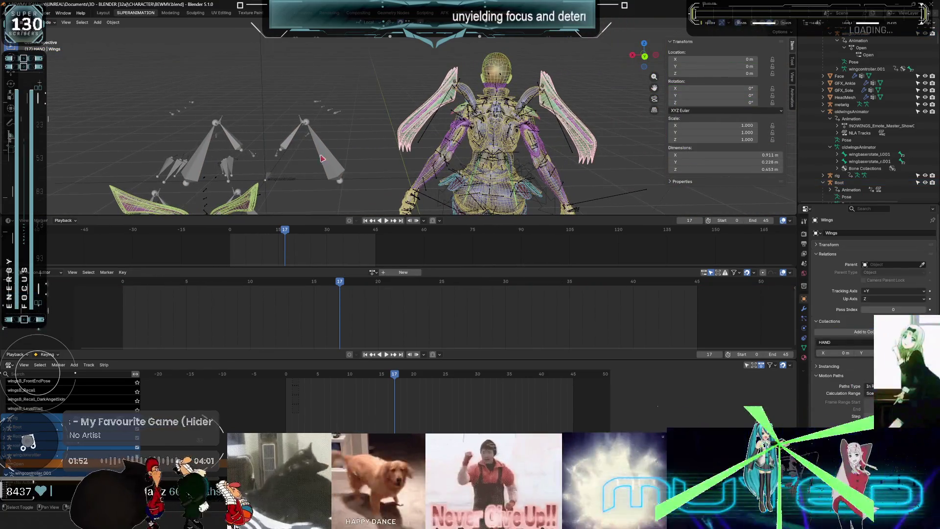
Select the Empty and clear its location to 0 m on all axes.
{"action": "left_click", "coordinate": [229, 163]}
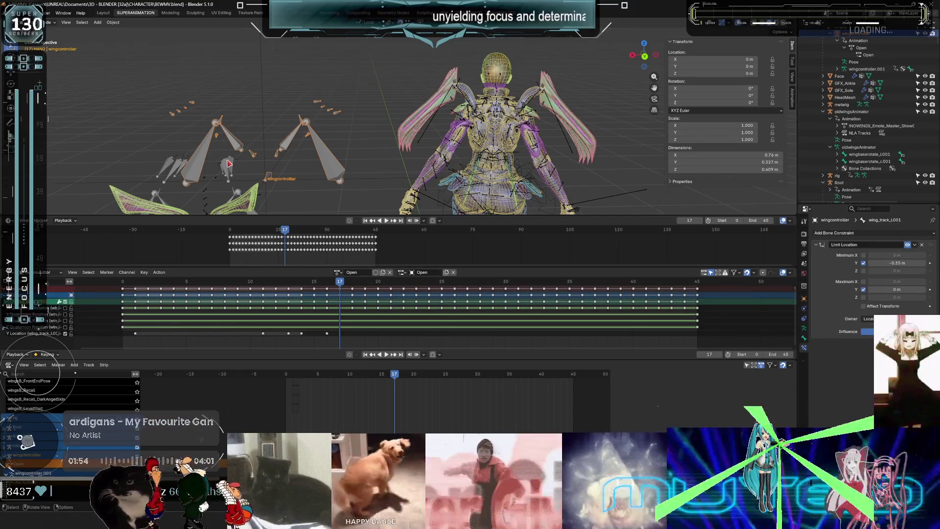
{"action": "left_click", "coordinate": [275, 172]}
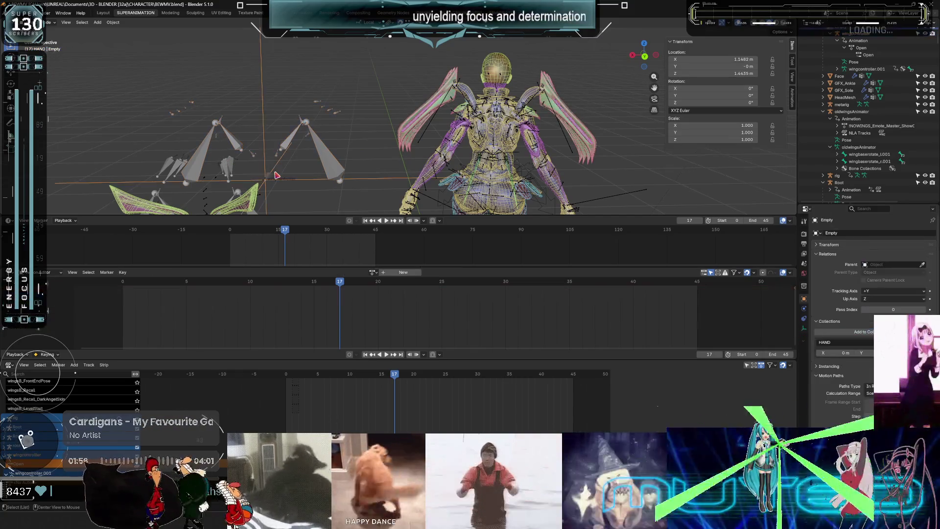
{"action": "key", "text": "alt+g"}
{"action": "scroll", "coordinate": [451, 145], "scroll_direction": "down", "scroll_amount": 3}
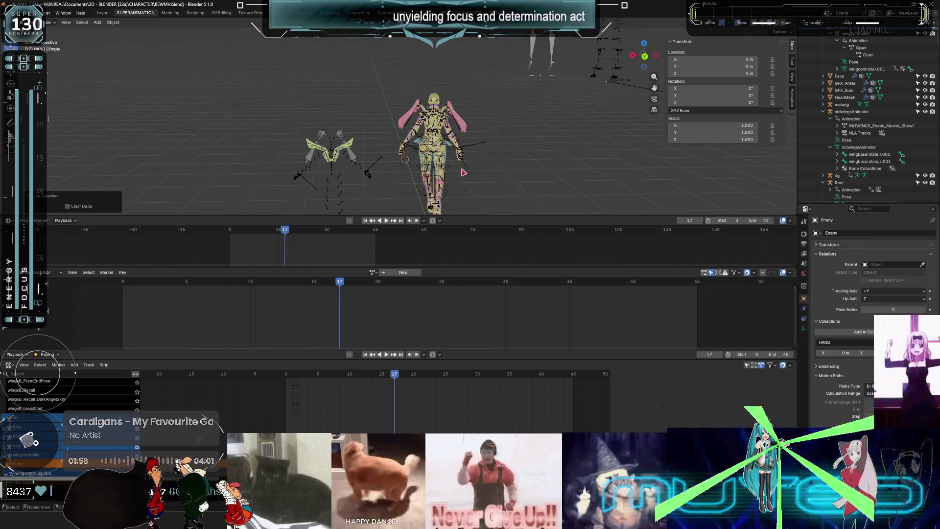
{"action": "key", "text": "ctrl+space"}
{"action": "scroll", "coordinate": [475, 240], "scroll_direction": "up", "scroll_amount": 3}
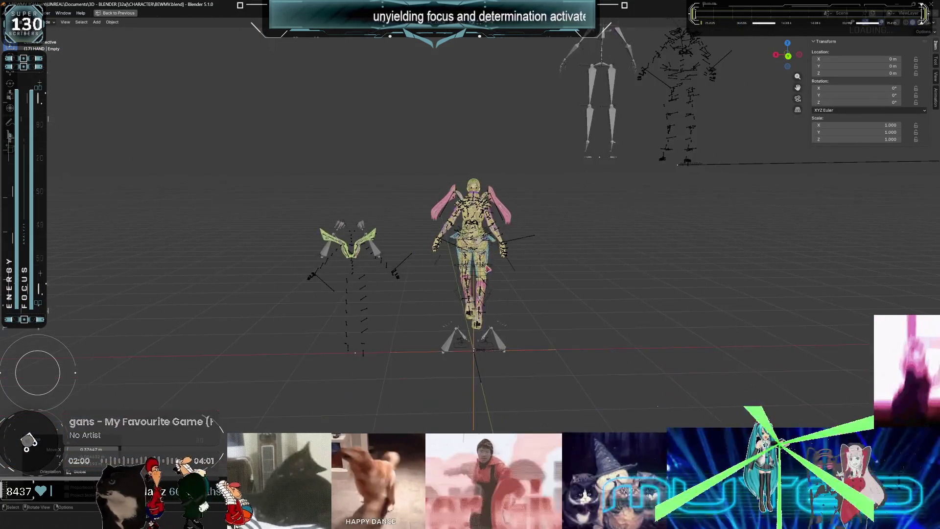
Move the Empty up and back to about Y 0.769 m, Z 1.47 m.
{"action": "key", "text": "g"}
{"action": "key", "text": "z"}
{"action": "middle_click_drag", "start_coordinate": [581, 140], "coordinate": [718, 152]}
{"action": "key", "text": "y"}
{"action": "left_click", "coordinate": [715, 153]}
Return to solid shading with overlays shown and view the character's back.
{"action": "mouse_move", "coordinate": [649, 193]}
{"action": "middle_mouse_down"}
{"action": "mouse_move", "coordinate": [613, 226]}
{"action": "mouse_move", "coordinate": [500, 208]}
{"action": "mouse_move", "coordinate": [501, 245]}
{"action": "middle_mouse_up"}
{"action": "key", "text": "shift+z"}
{"action": "key", "text": "shift+alt+z"}
{"action": "scroll", "coordinate": [497, 208], "scroll_direction": "up", "scroll_amount": 3}
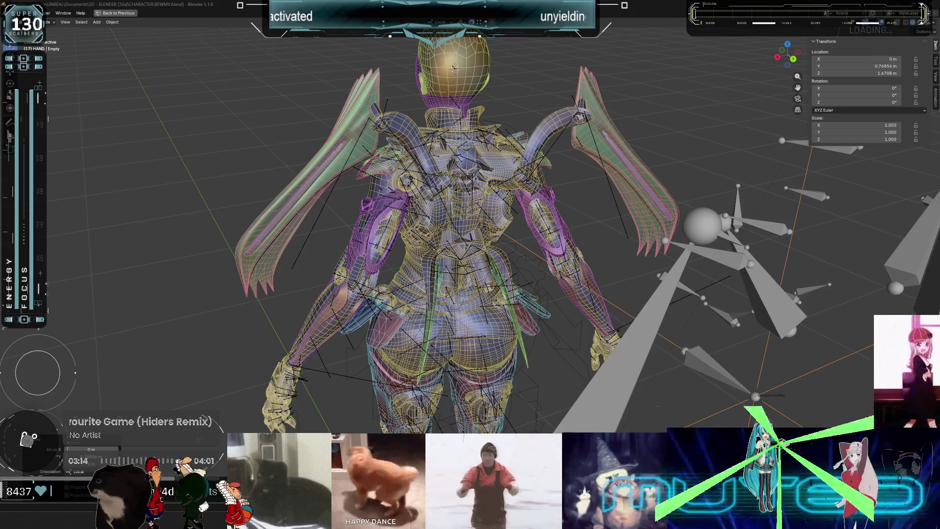
Put the oldwingsAnimator armature in Pose mode and select wing_track_r.001.
{"action": "mouse_move", "coordinate": [454, 68]}
{"action": "middle_mouse_down", "text": "shift"}
{"action": "mouse_move", "coordinate": [340, 165]}
{"action": "mouse_move", "coordinate": [316, 170]}
{"action": "mouse_move", "coordinate": [274, 216]}
{"action": "mouse_move", "coordinate": [296, 233]}
{"action": "middle_mouse_up", "text": "shift"}
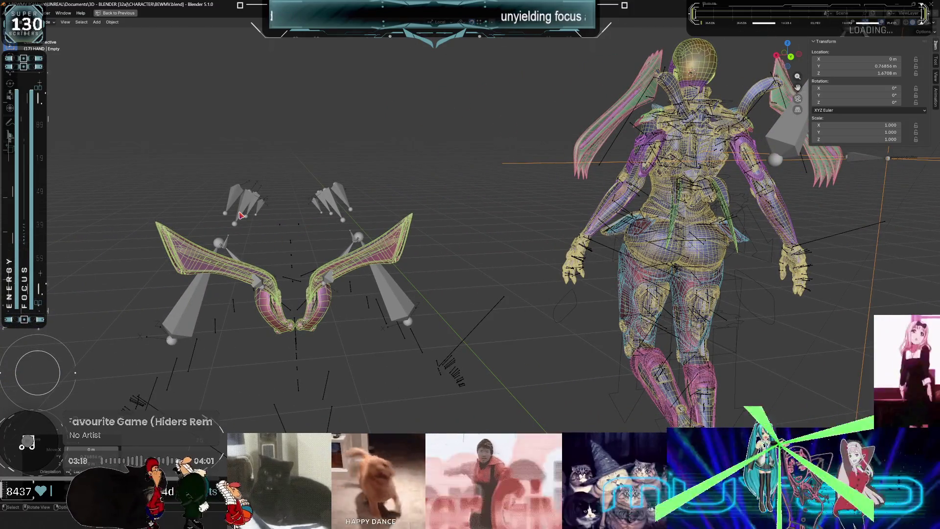
{"action": "left_click", "coordinate": [242, 215]}
{"action": "key", "text": "ctrl+Tab"}
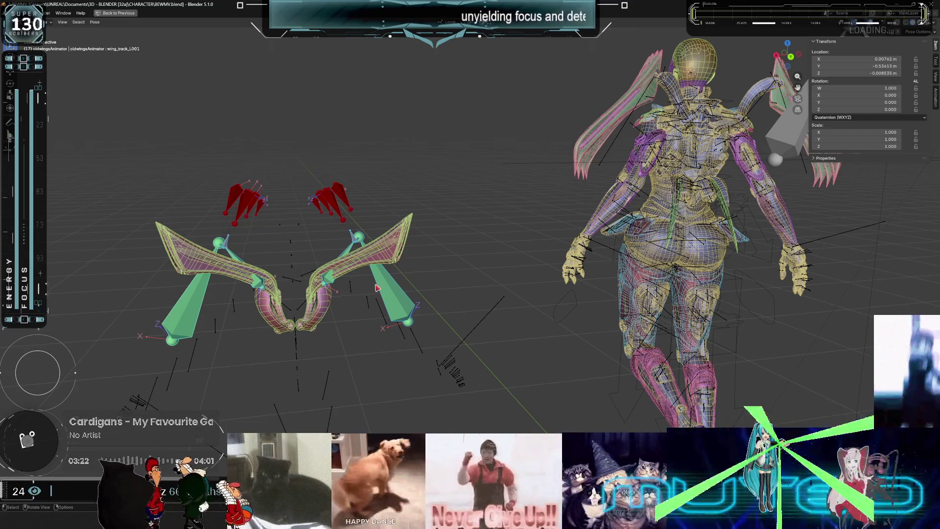
{"action": "left_click", "coordinate": [387, 290]}
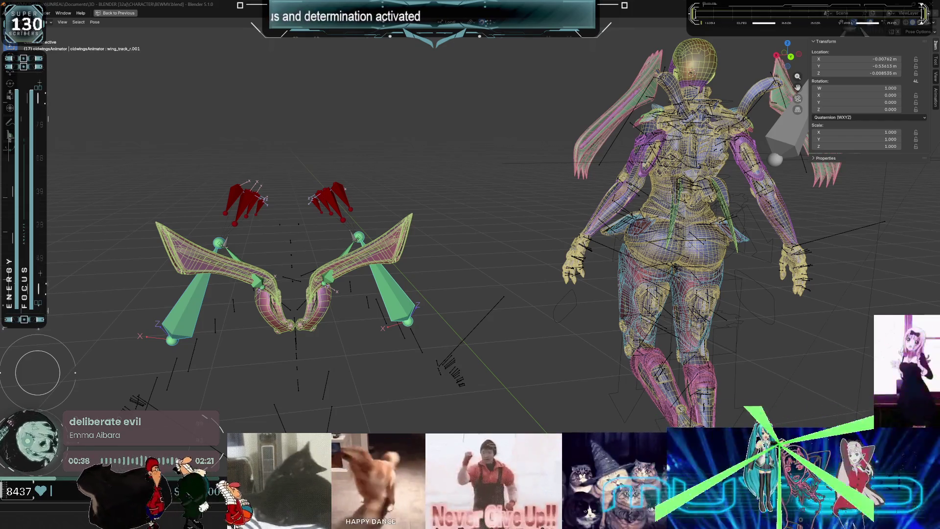
Select wing_track_l.001, then wing_track_r.001 again, and restore the full animation layout.
{"action": "mouse_move", "coordinate": [607, 269]}
{"action": "middle_mouse_down", "text": "shift"}
{"action": "mouse_move", "coordinate": [494, 319]}
{"action": "mouse_move", "coordinate": [376, 320]}
{"action": "mouse_move", "coordinate": [461, 281]}
{"action": "mouse_move", "coordinate": [410, 280]}
{"action": "middle_mouse_up", "text": "shift"}
{"action": "left_click", "coordinate": [460, 280]}
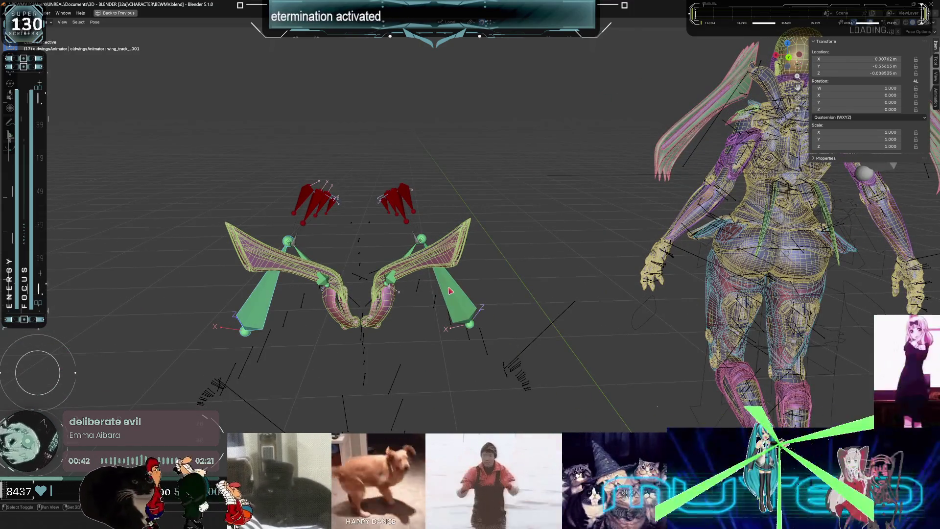
{"action": "left_click", "coordinate": [451, 291]}
{"action": "key", "text": "ctrl+space"}
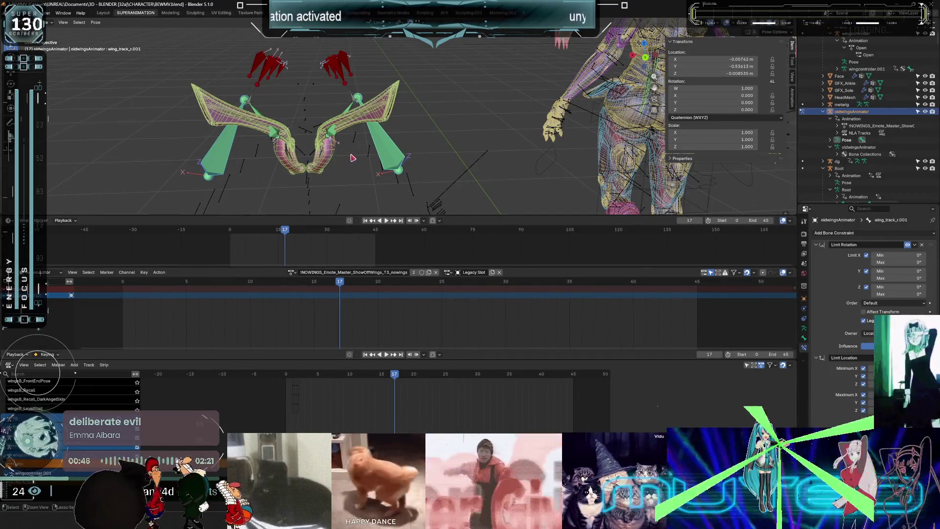
Disable the Limit Rotation constraint on the Control_wing_D_R bone in Pose mode.
{"action": "key", "text": "ctrl+Tab"}
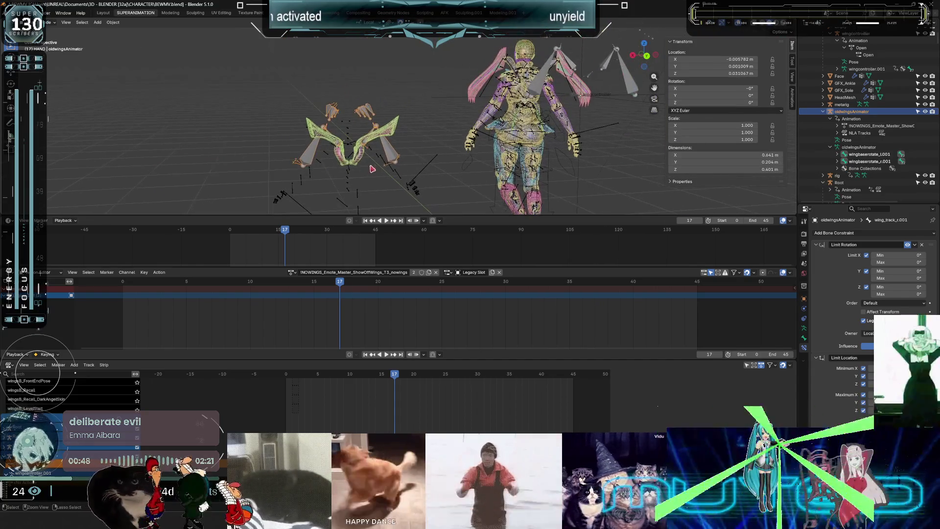
{"action": "key", "text": "ctrl+Tab"}
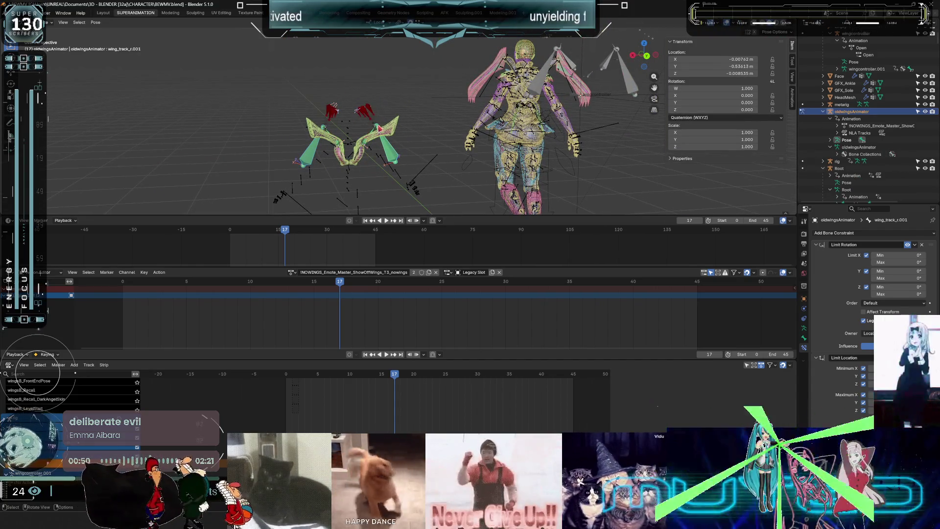
{"action": "left_click", "coordinate": [388, 148]}
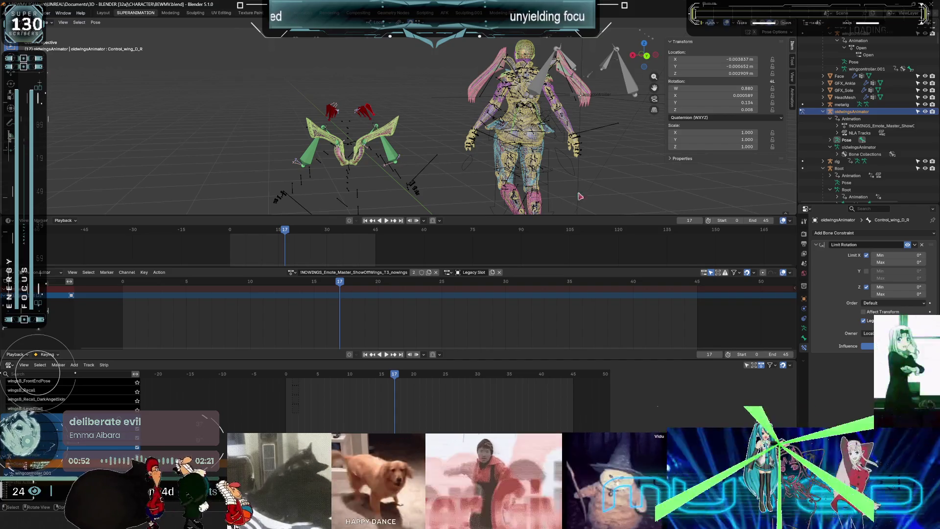
{"action": "left_click", "coordinate": [907, 244]}
Remove the Limit Location constraint from the wing_track_r.001 bone.
{"action": "scroll", "coordinate": [346, 154], "scroll_direction": "up", "scroll_amount": 5}
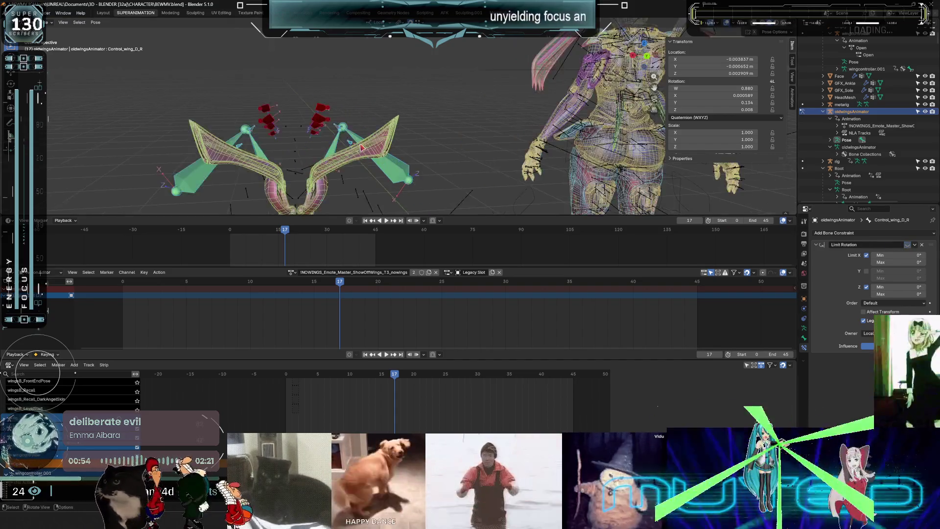
{"action": "left_click", "coordinate": [301, 126]}
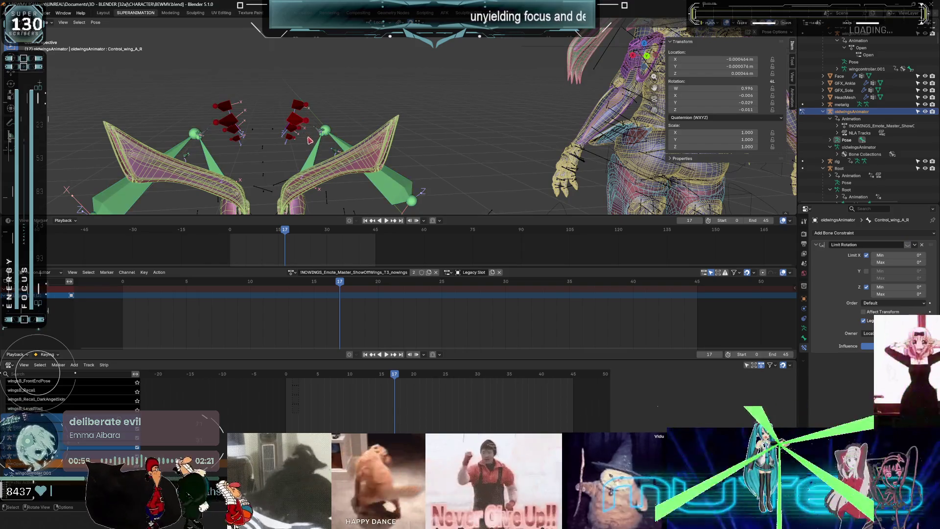
{"action": "middle_click_drag", "start_coordinate": [300, 126], "coordinate": [326, 98], "text": "shift"}
{"action": "left_click", "coordinate": [351, 113]}
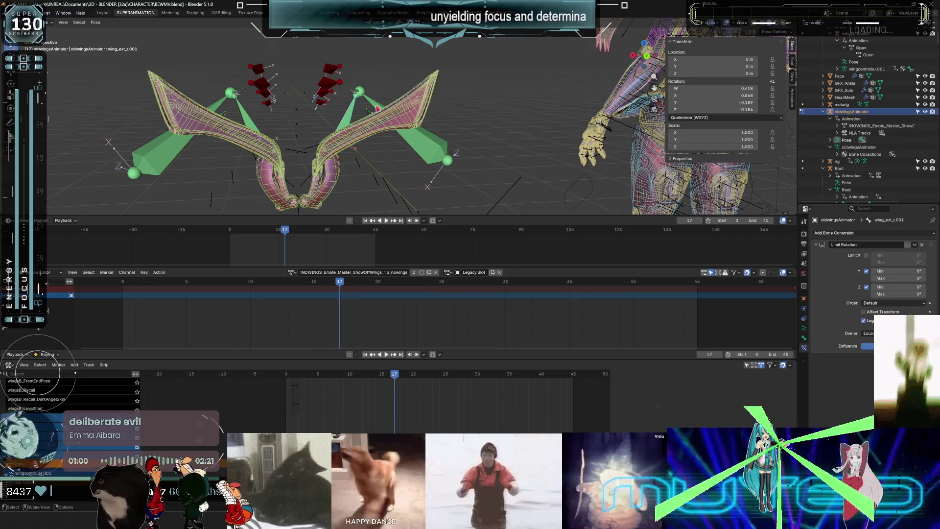
{"action": "left_click", "coordinate": [443, 167]}
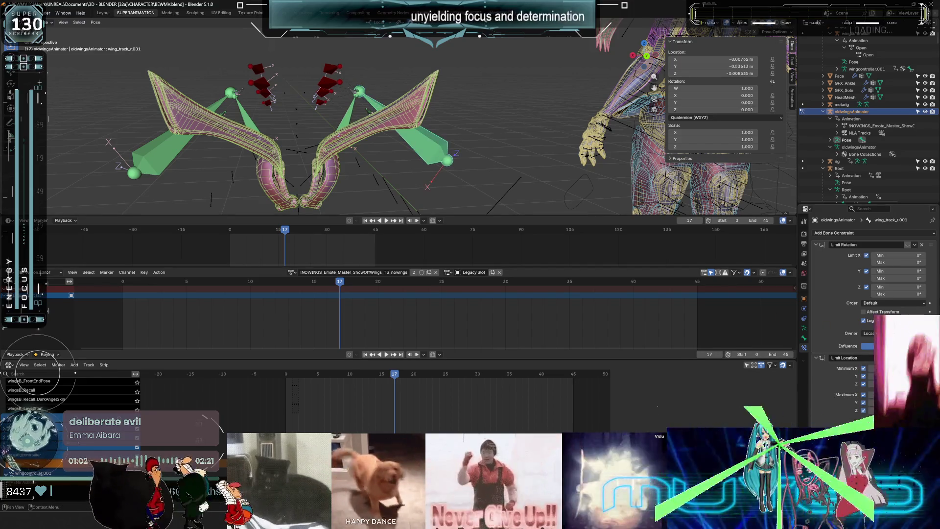
{"action": "left_click", "coordinate": [922, 357]}
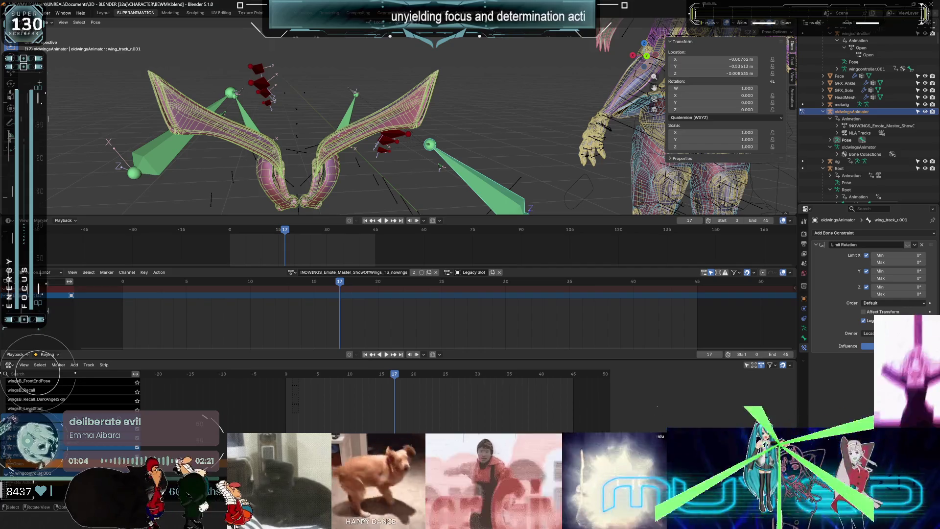
Select the mirrored left and right wing_track bones and zoom in on the wings.
{"action": "key", "text": "ctrl+shift+m"}
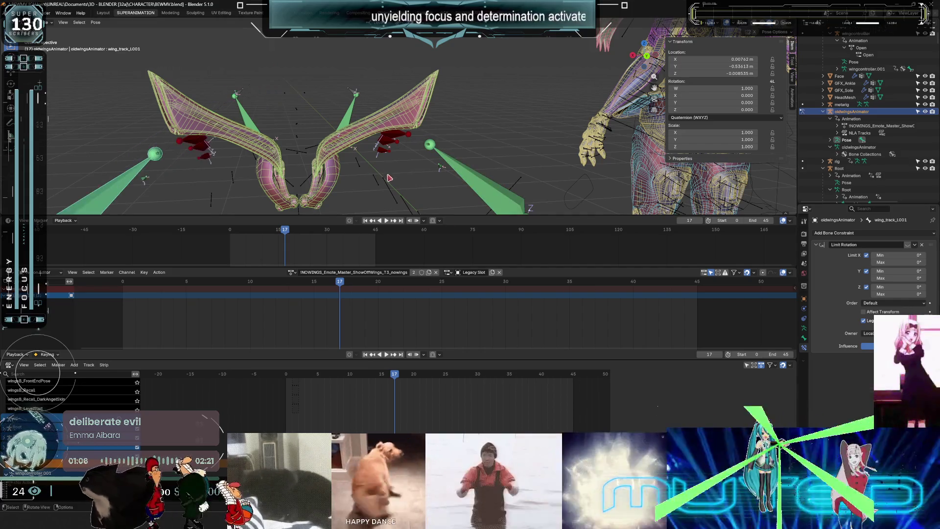
{"action": "scroll", "coordinate": [321, 172], "scroll_direction": "up", "scroll_amount": 3}
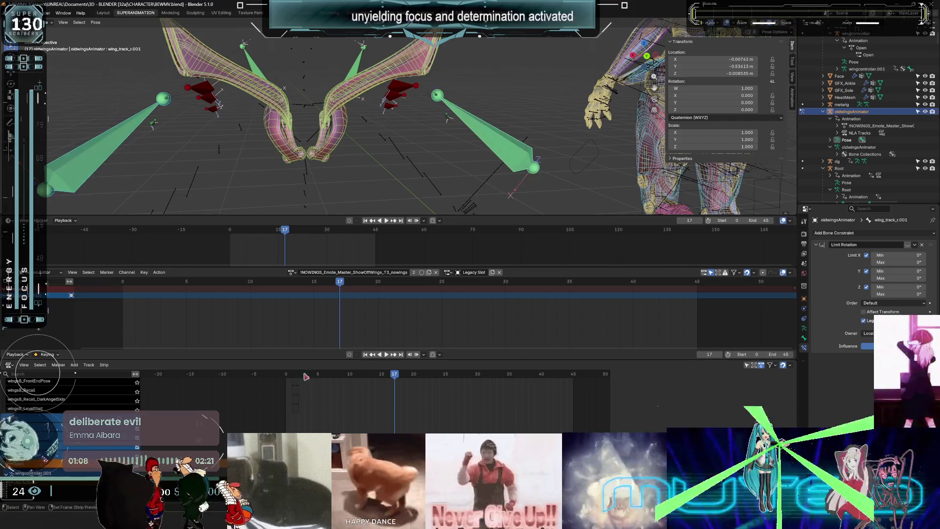
{"action": "left_click", "coordinate": [520, 182]}
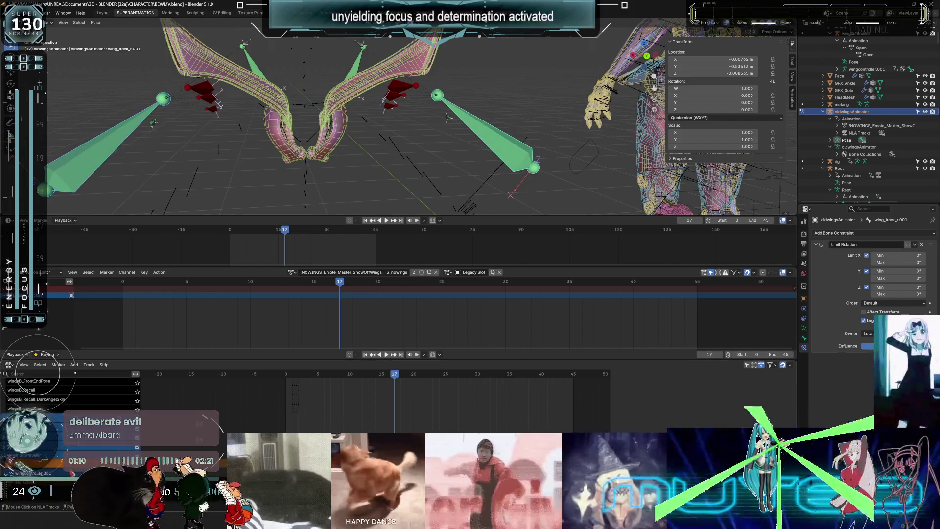
{"action": "middle_click_drag", "start_coordinate": [294, 196], "coordinate": [287, 204]}
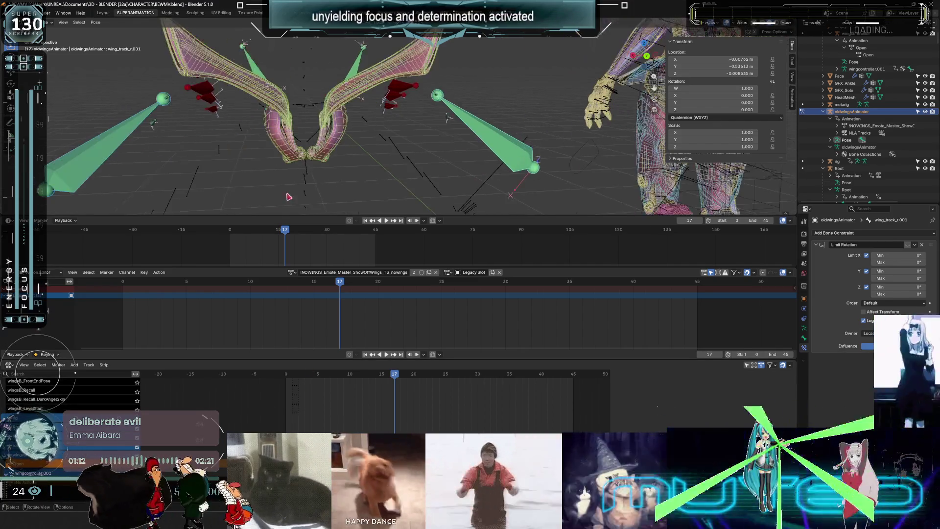
{"action": "scroll", "coordinate": [290, 164], "scroll_direction": "down", "scroll_amount": 2}
{"action": "middle_click_drag", "start_coordinate": [290, 164], "coordinate": [321, 142], "text": "ctrl"}
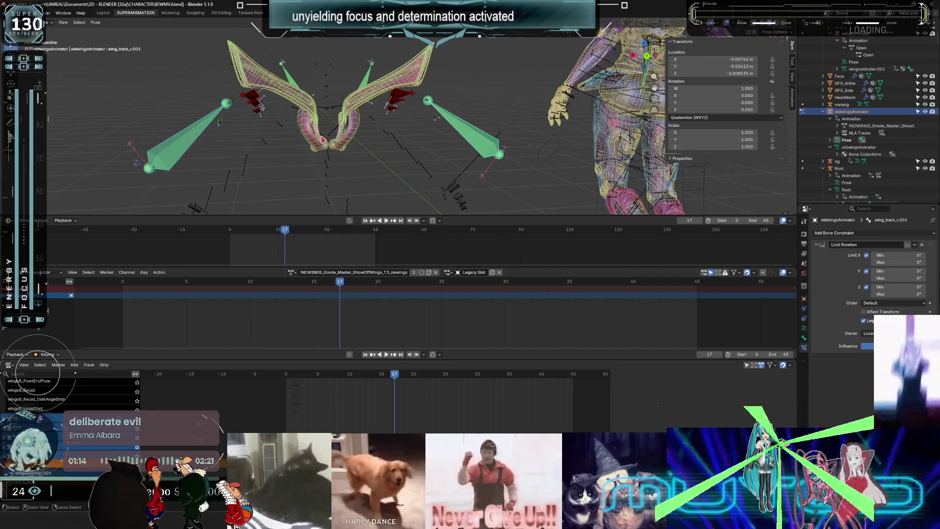
Return the armature to Object mode and frame the whole character.
{"action": "key", "text": "ctrl+Tab"}
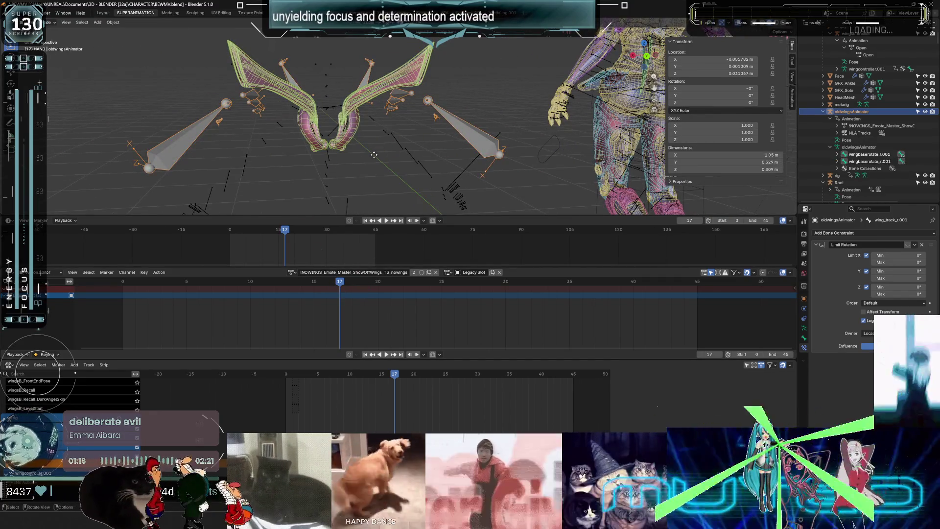
{"action": "scroll", "coordinate": [345, 143], "scroll_direction": "down", "scroll_amount": 2}
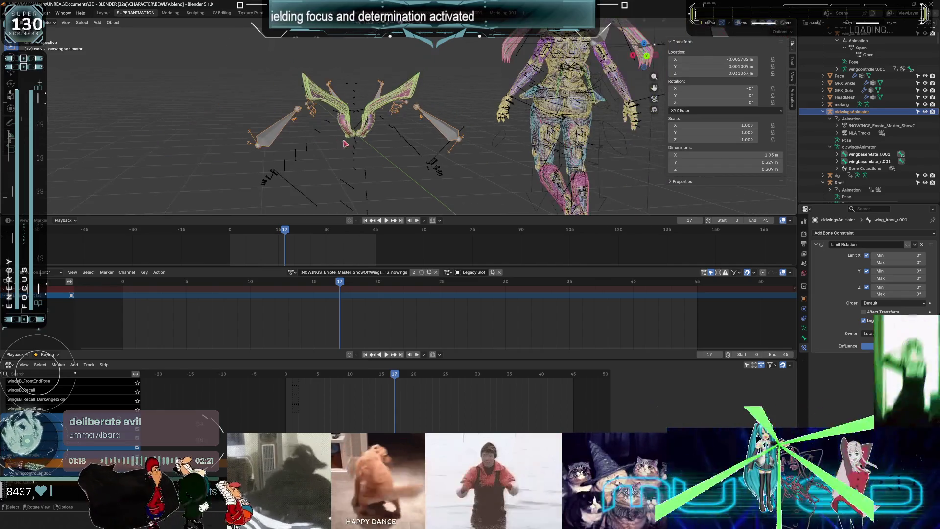
{"action": "mouse_move", "coordinate": [349, 142]}
{"action": "middle_mouse_down"}
{"action": "mouse_move", "coordinate": [338, 164]}
{"action": "mouse_move", "coordinate": [342, 135]}
{"action": "middle_mouse_up"}
{"action": "middle_click_drag", "start_coordinate": [430, 134], "coordinate": [293, 141], "text": "shift"}
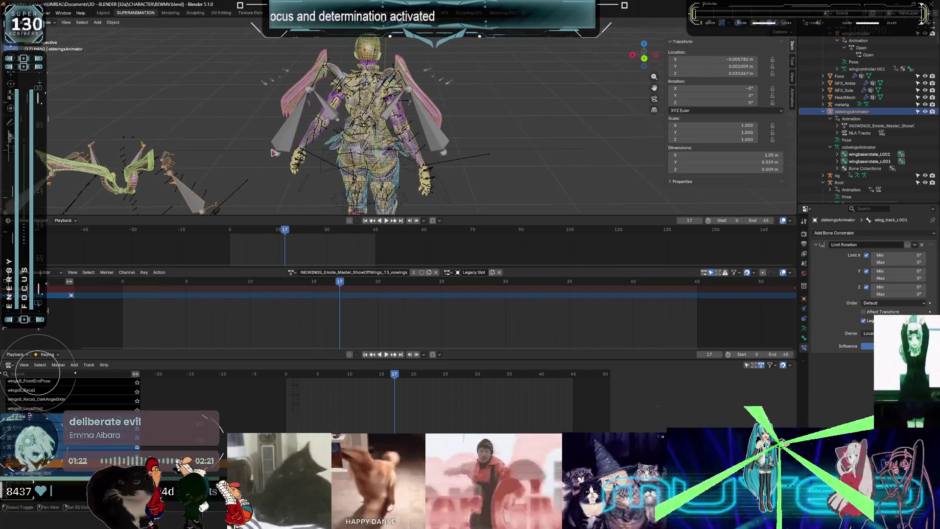
Put the wingcontroller rig in Pose mode and toggle the left wing bone's Limit Location constraint.
{"action": "left_click", "coordinate": [294, 144]}
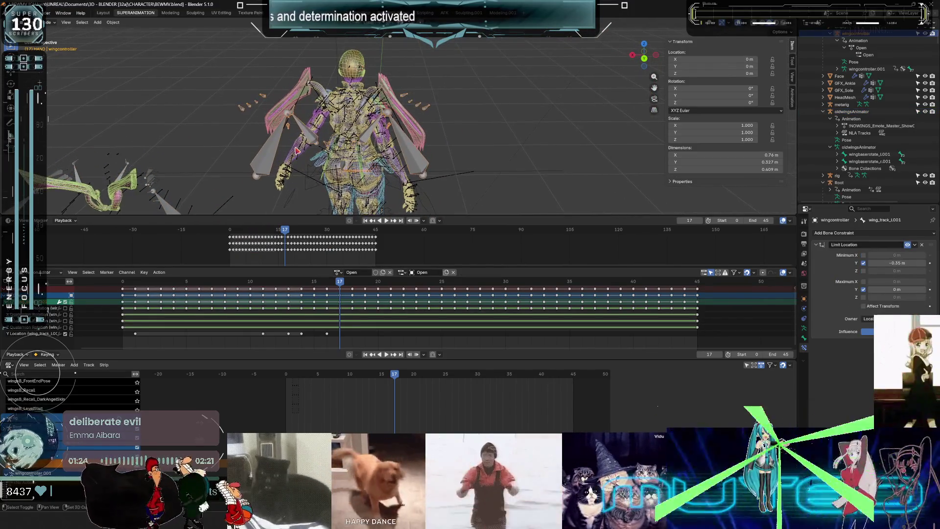
{"action": "key", "text": "ctrl+Tab"}
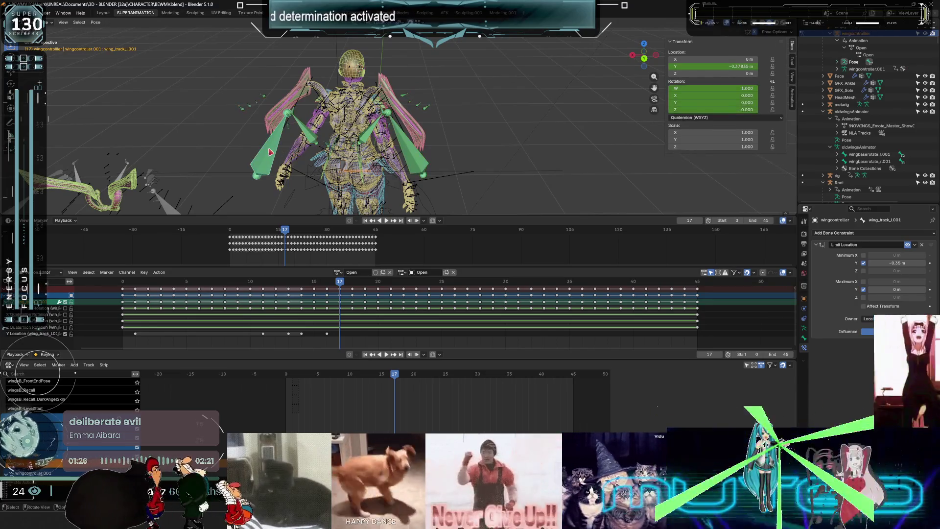
{"action": "left_click", "coordinate": [908, 245]}
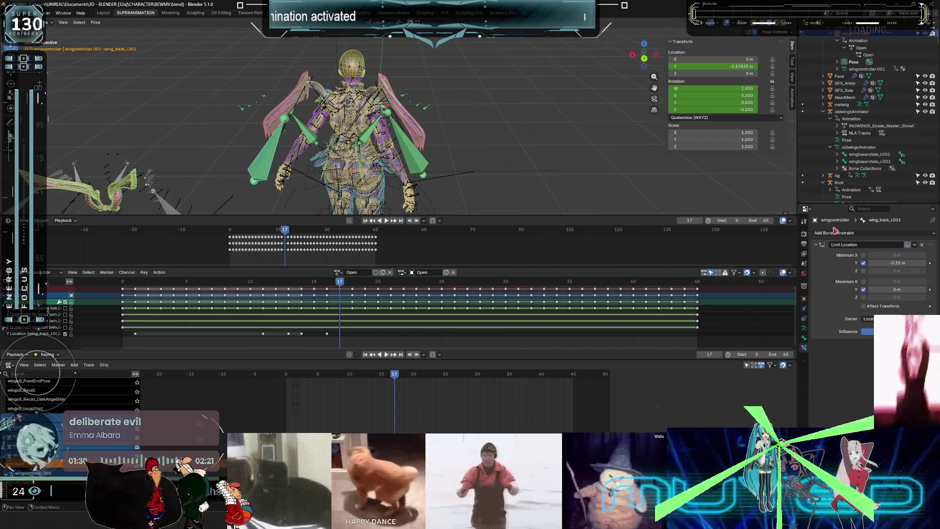
Select wing_track_r.001, wing_ext_r.001 and wing_a_L002, then maximize the dope sheet.
{"action": "left_click", "coordinate": [463, 170]}
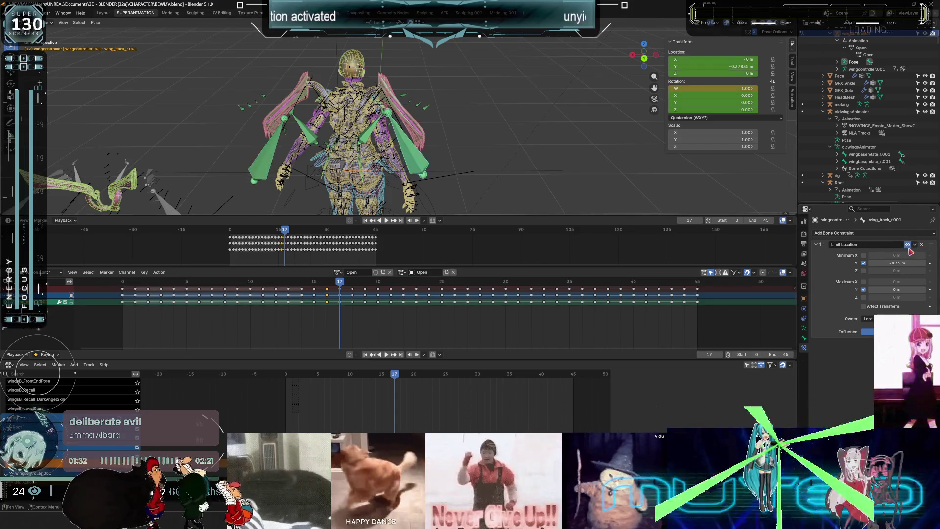
{"action": "middle_click_drag", "start_coordinate": [333, 144], "coordinate": [500, 149]}
{"action": "left_click", "coordinate": [537, 133]}
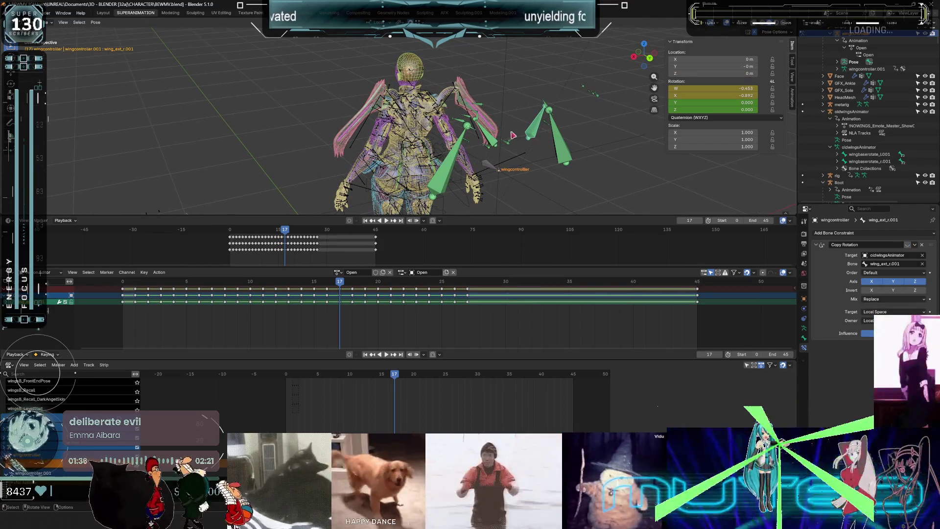
{"action": "left_click", "coordinate": [462, 126]}
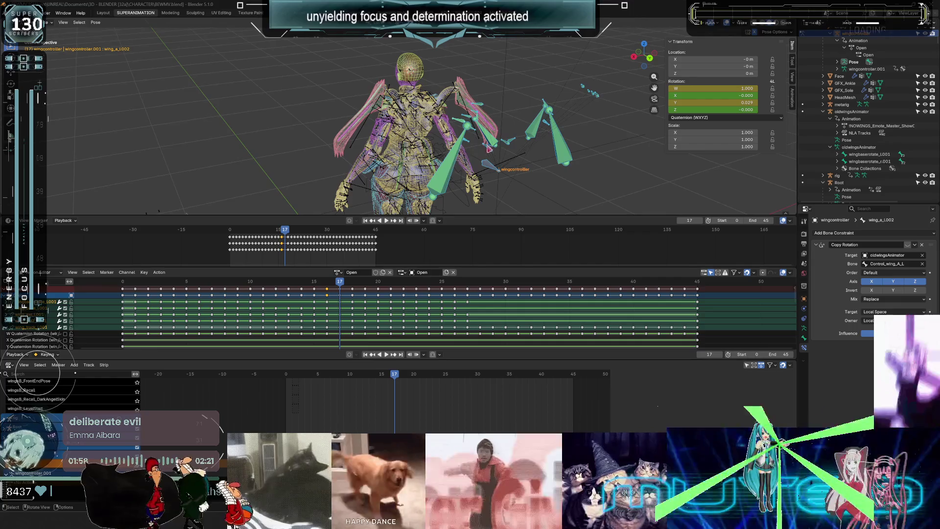
{"action": "key", "text": "ctrl+space"}
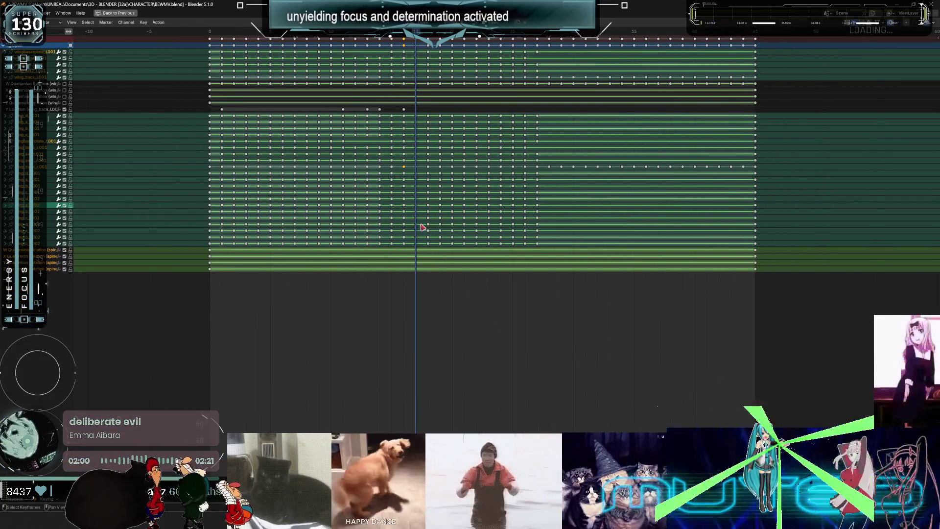
Switch the maximized editor to the Graph Editor, hide other curves and select wing_track_l.001.
{"action": "key", "text": "a"}
{"action": "left_click", "coordinate": [53, 22]}
{"action": "left_click", "coordinate": [11, 22]}
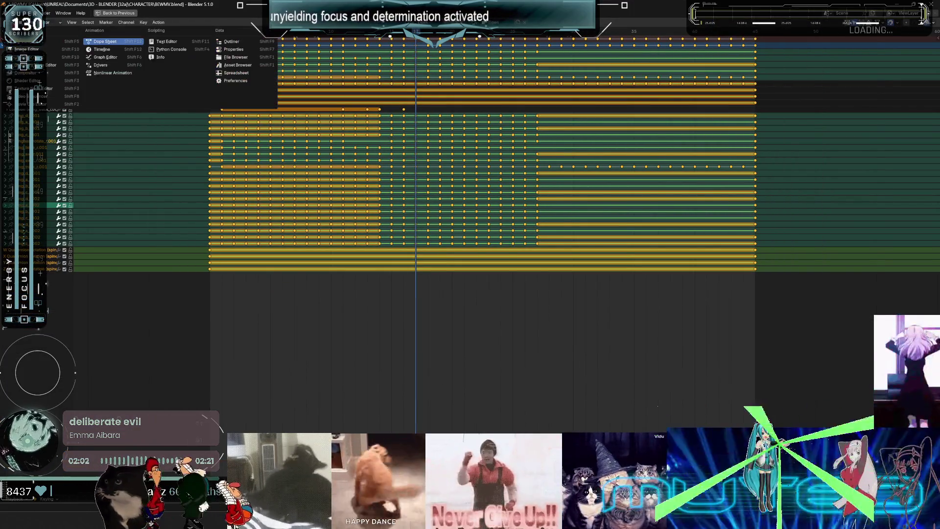
{"action": "left_click", "coordinate": [105, 57]}
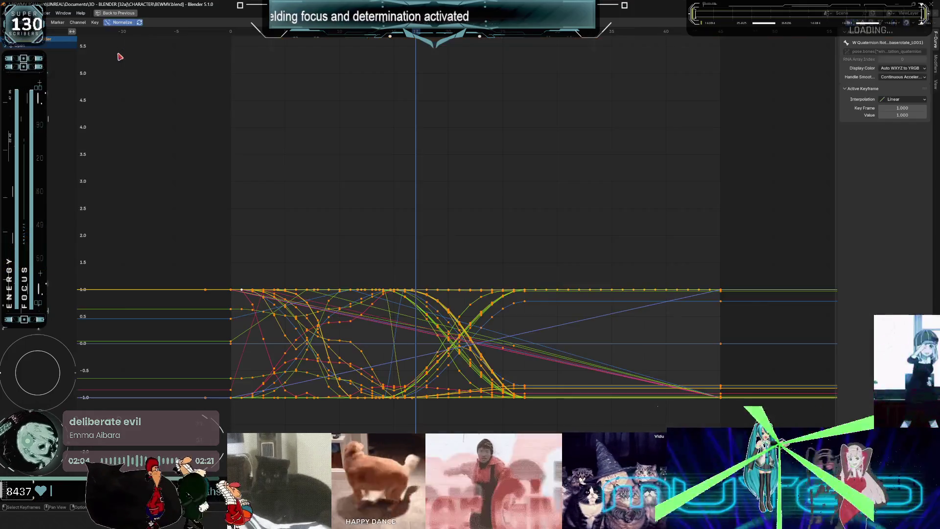
{"action": "scroll", "coordinate": [363, 318], "scroll_direction": "up", "scroll_amount": 4}
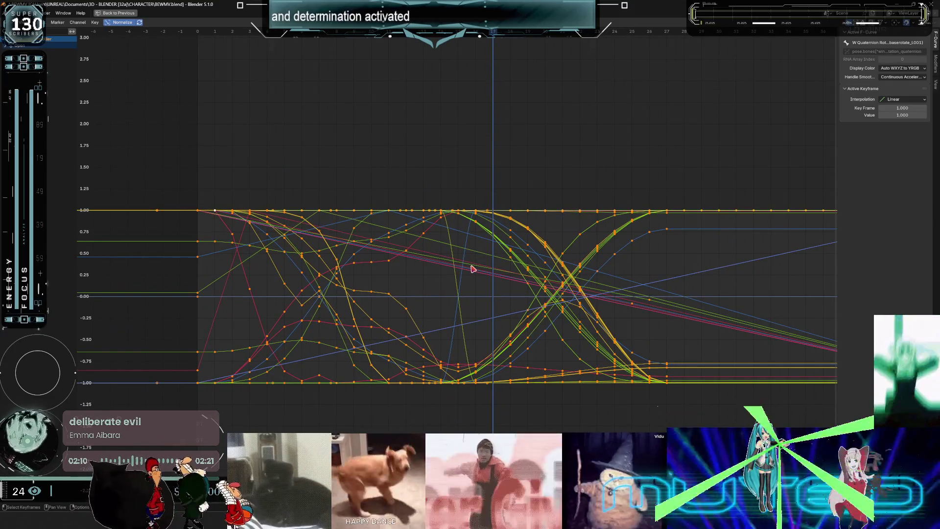
{"action": "left_click", "coordinate": [12, 52]}
{"action": "left_click", "coordinate": [7, 49]}
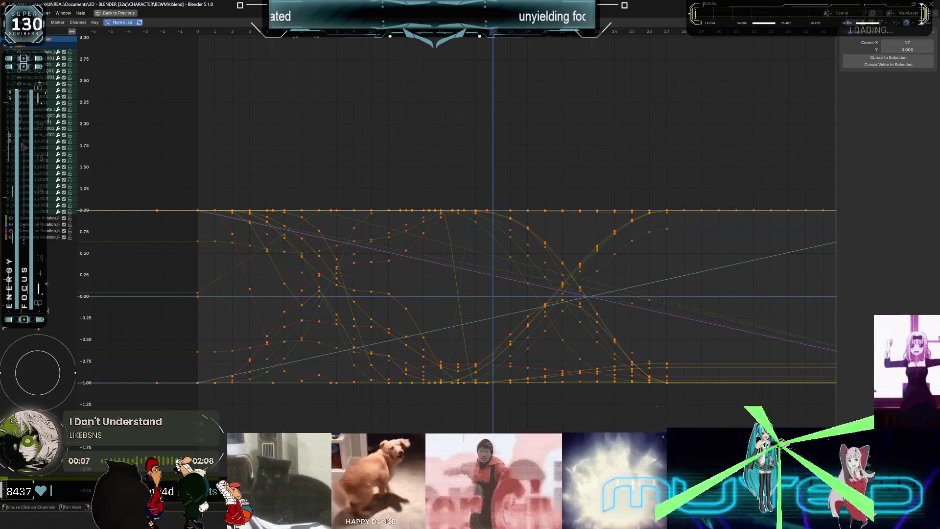
{"action": "left_click_drag", "start_coordinate": [21, 122], "coordinate": [20, 87]}
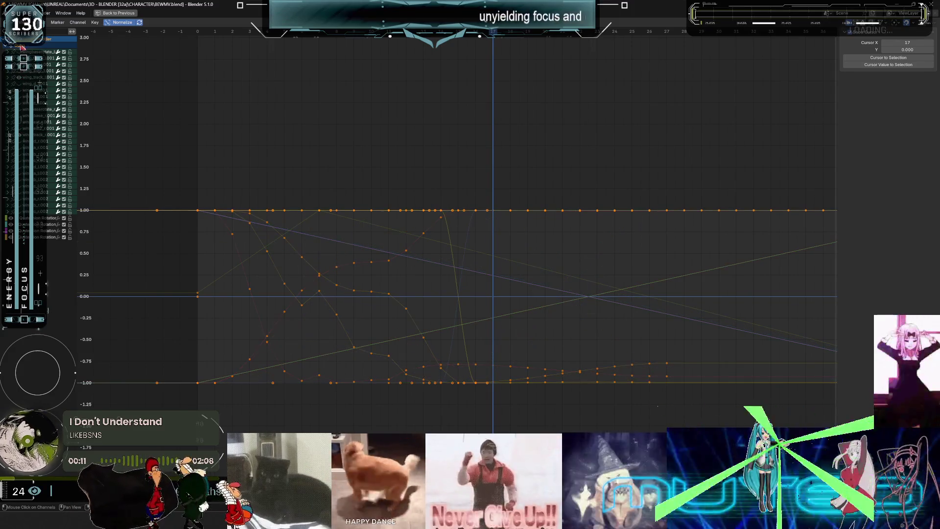
{"action": "key", "text": "h"}
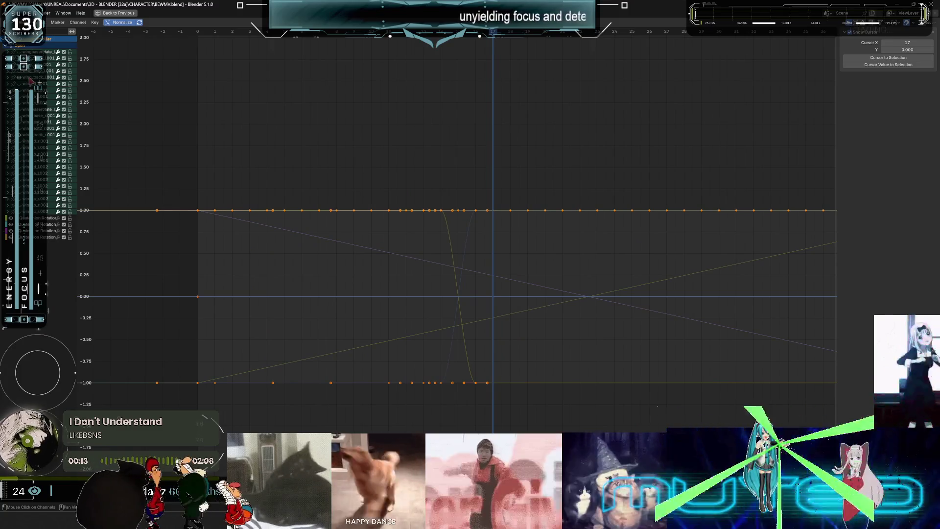
{"action": "left_click", "coordinate": [29, 78]}
Delete the selected keyframes, leaving flat curves at 1.0 and 0.0, and restore the layout.
{"action": "mouse_move", "coordinate": [209, 189]}
{"action": "left_mouse_down"}
{"action": "mouse_move", "coordinate": [504, 423]}
{"action": "mouse_move", "coordinate": [668, 401]}
{"action": "mouse_move", "coordinate": [792, 414]}
{"action": "left_mouse_up"}
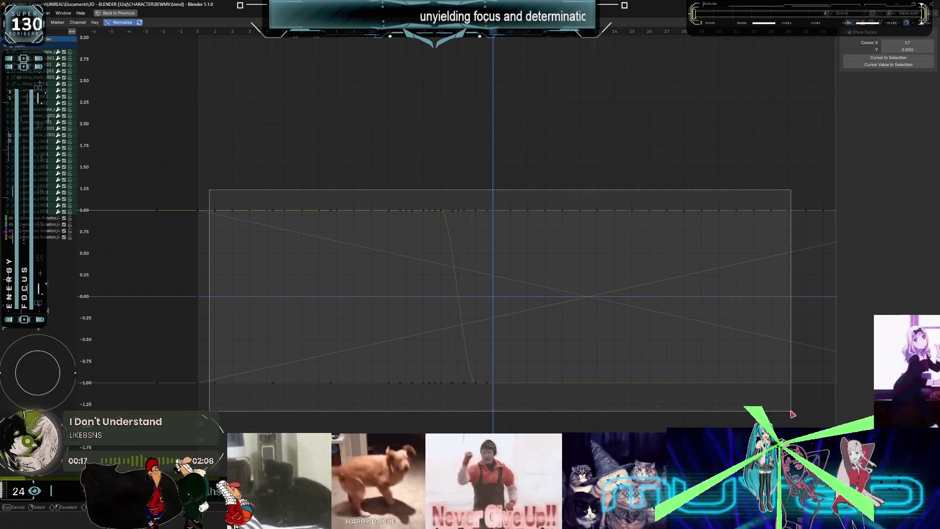
{"action": "scroll", "coordinate": [617, 380], "scroll_direction": "down", "scroll_amount": 1}
{"action": "middle_click_drag", "start_coordinate": [684, 351], "coordinate": [483, 352]}
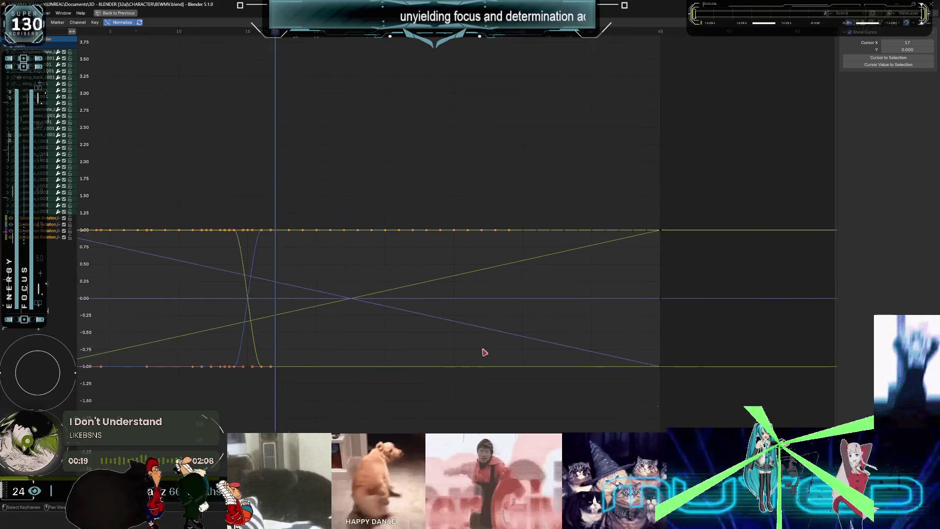
{"action": "scroll", "coordinate": [598, 229], "scroll_direction": "down", "scroll_amount": 2}
{"action": "mouse_move", "coordinate": [656, 198]}
{"action": "left_mouse_down"}
{"action": "mouse_move", "coordinate": [291, 420]}
{"action": "mouse_move", "coordinate": [255, 412]}
{"action": "left_mouse_up"}
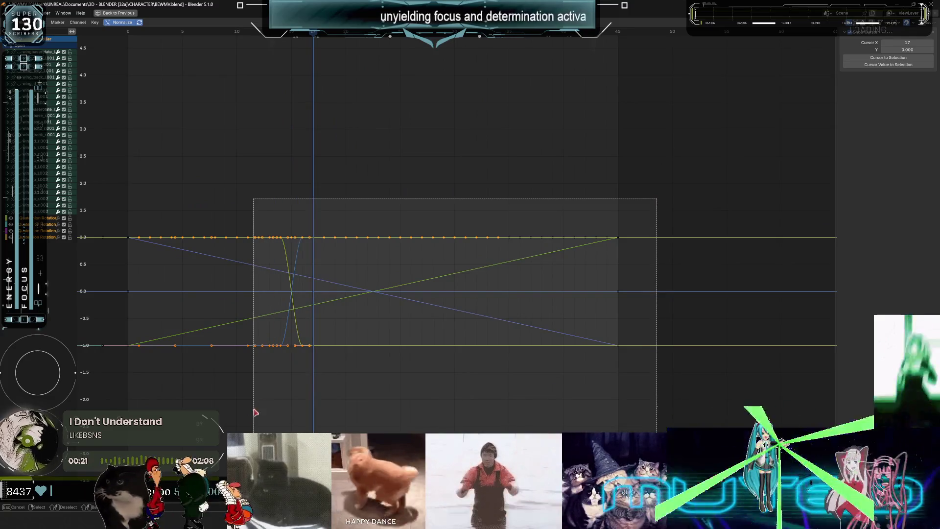
{"action": "left_click_drag", "start_coordinate": [342, 346], "coordinate": [342, 345]}
{"action": "key", "text": "Delete"}
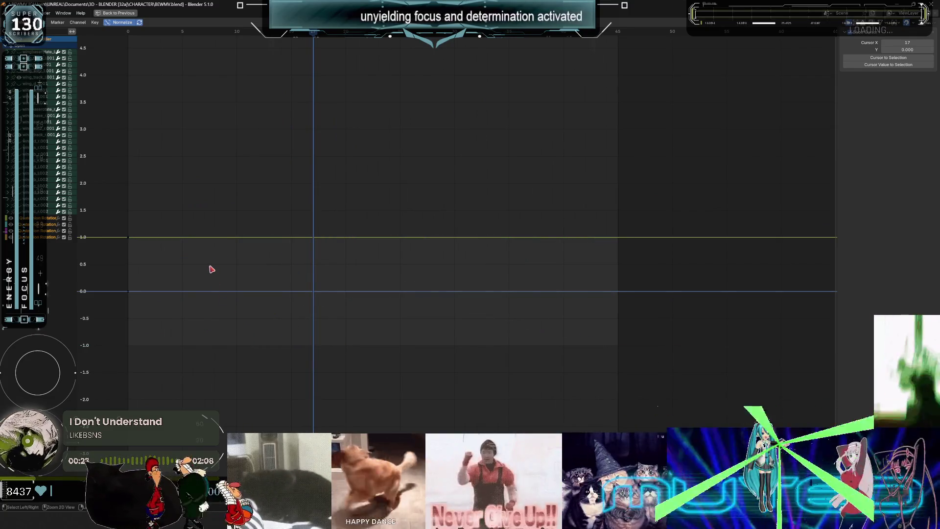
{"action": "key", "text": "ctrl+space"}
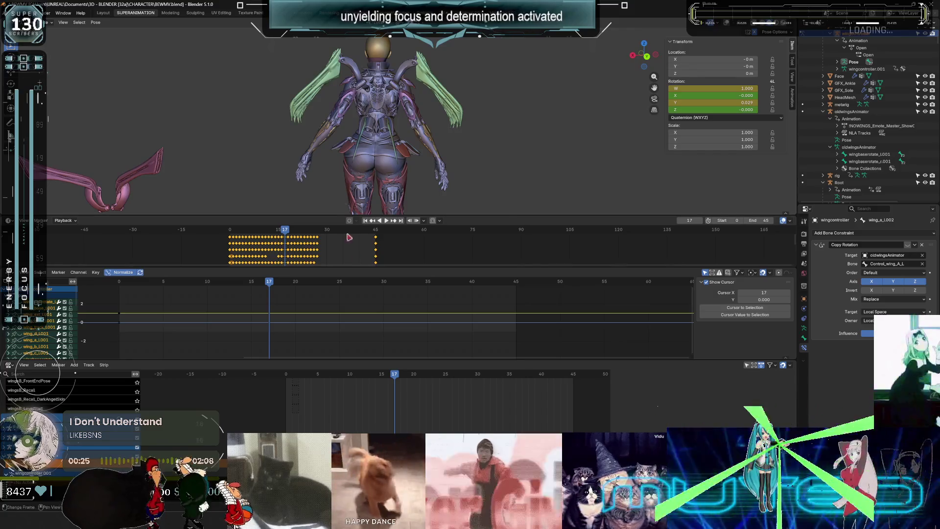
At the start frame, clear both wing_track bones' location back to 0 m.
{"action": "left_click_drag", "start_coordinate": [272, 290], "coordinate": [101, 299]}
{"action": "mouse_move", "coordinate": [351, 167]}
{"action": "middle_mouse_down"}
{"action": "mouse_move", "coordinate": [302, 111]}
{"action": "mouse_move", "coordinate": [333, 150]}
{"action": "mouse_move", "coordinate": [344, 115]}
{"action": "middle_mouse_up"}
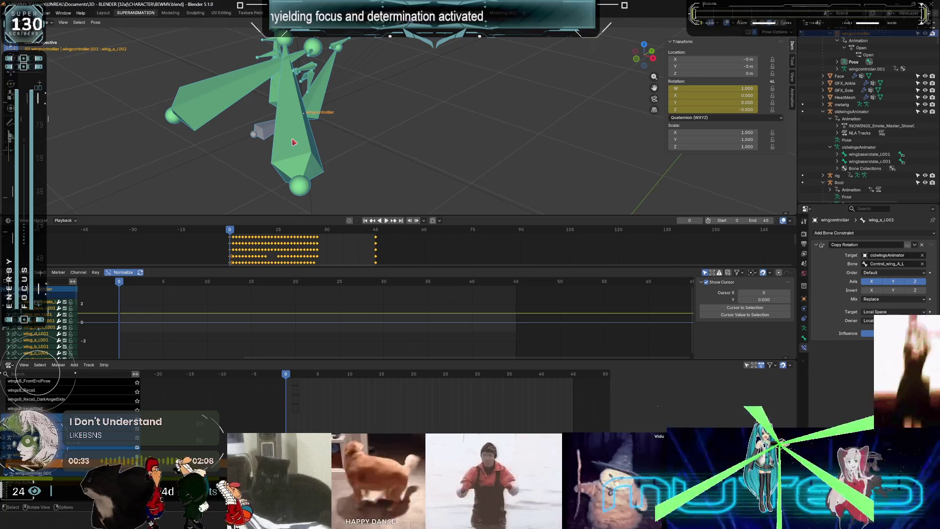
{"action": "left_click", "coordinate": [294, 142]}
{"action": "left_click", "coordinate": [224, 85], "text": "shift"}
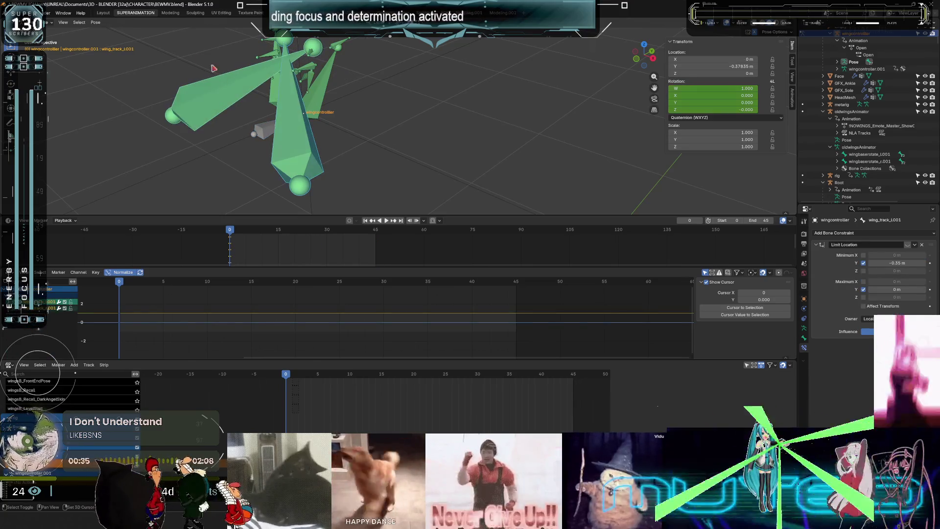
{"action": "left_click", "coordinate": [96, 23]}
{"action": "mouse_move", "coordinate": [115, 38]}
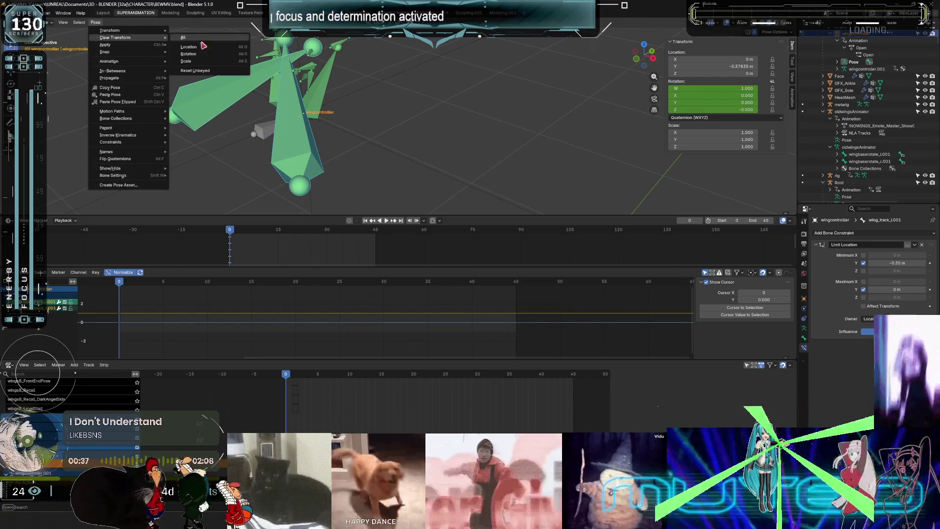
{"action": "key", "text": "Return"}
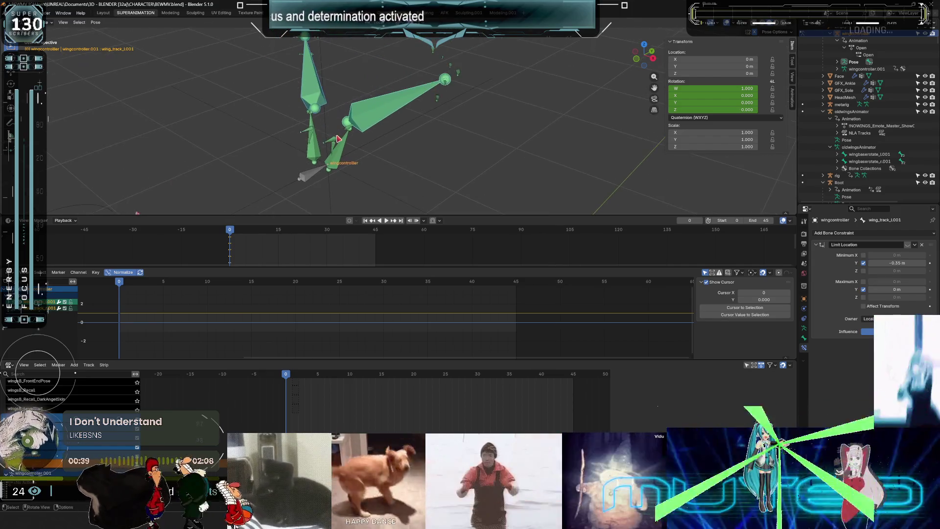
Keyframe the bones' location, then view the character from behind and play the animation.
{"action": "key", "text": "k"}
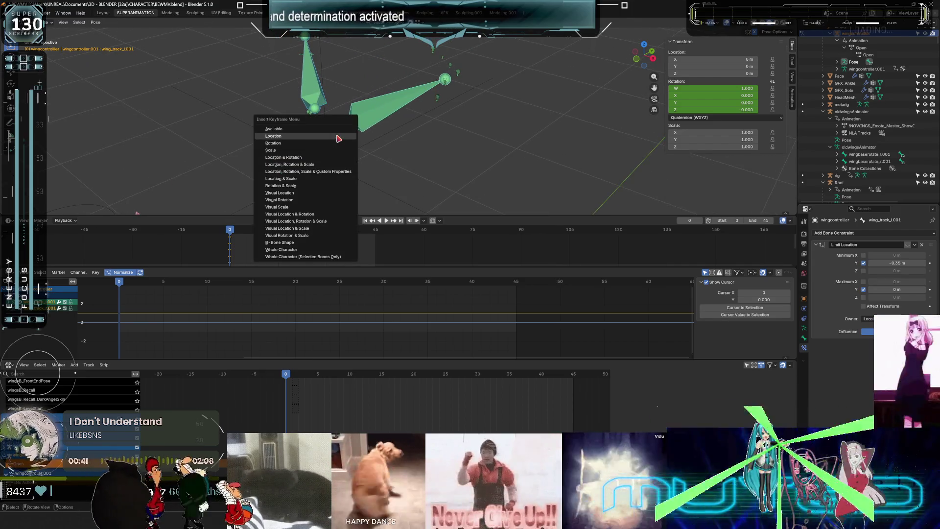
{"action": "left_click", "coordinate": [338, 137]}
{"action": "key", "text": "k"}
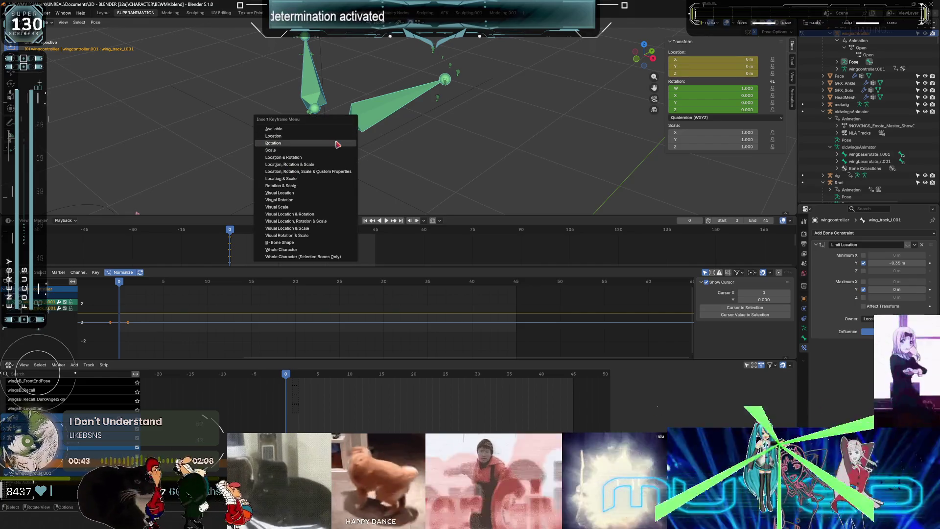
{"action": "key", "text": "Escape"}
{"action": "mouse_move", "coordinate": [347, 176]}
{"action": "middle_mouse_down"}
{"action": "mouse_move", "coordinate": [428, 145]}
{"action": "mouse_move", "coordinate": [270, 137]}
{"action": "middle_mouse_up"}
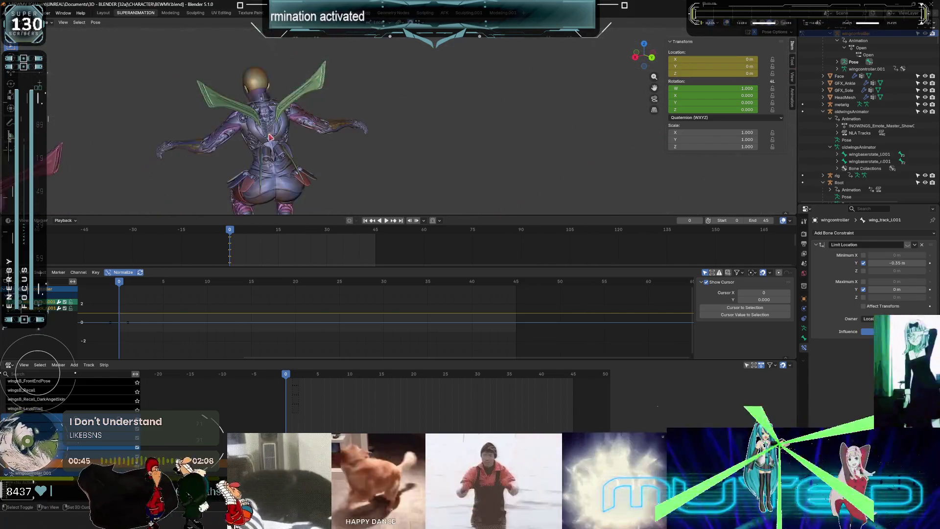
{"action": "key", "text": "space"}
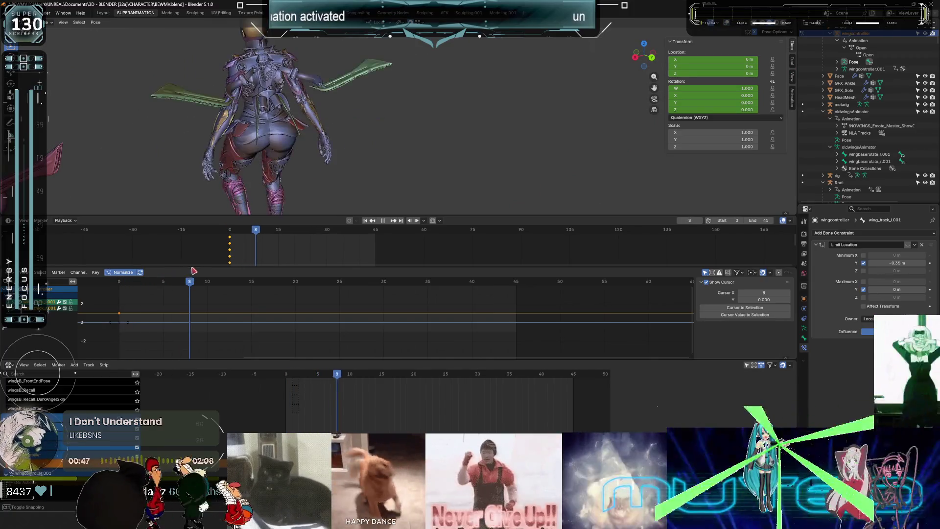
Stop playback and key the controller's rotation and location at frame 13.
{"action": "key", "text": "space"}
{"action": "middle_click_drag", "start_coordinate": [293, 83], "coordinate": [291, 170]}
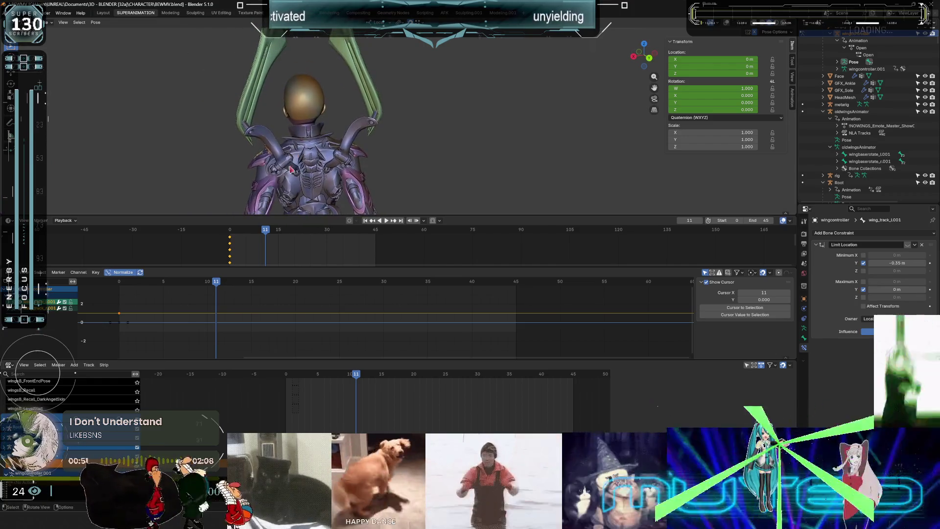
{"action": "left_click_drag", "start_coordinate": [216, 282], "coordinate": [233, 285]}
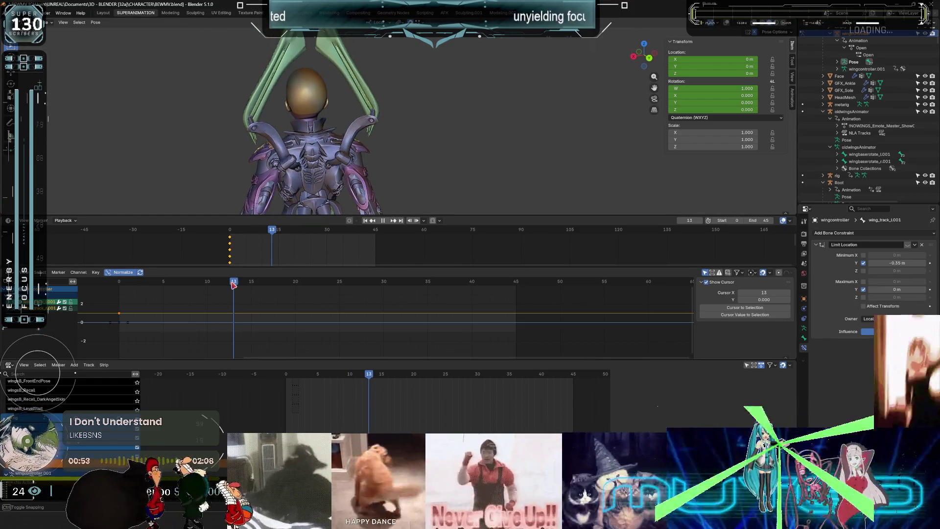
{"action": "key", "text": "k"}
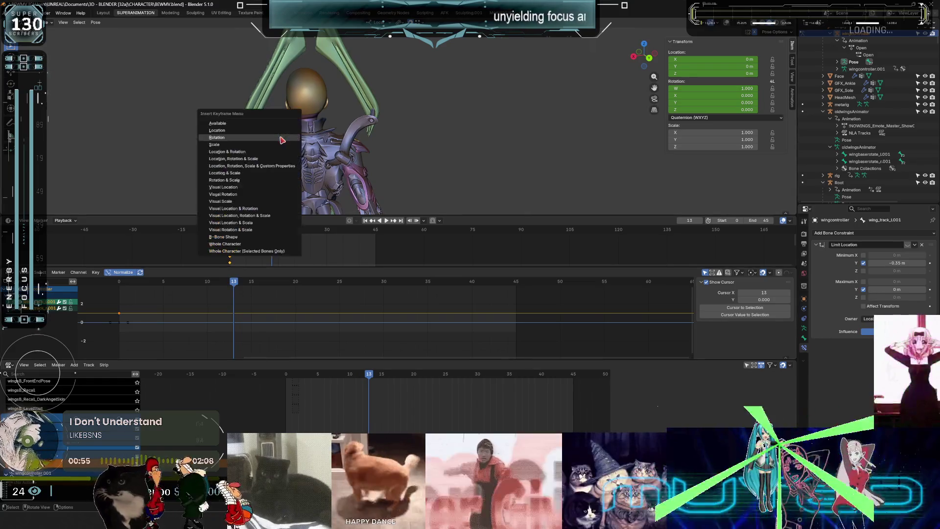
{"action": "left_click", "coordinate": [282, 139]}
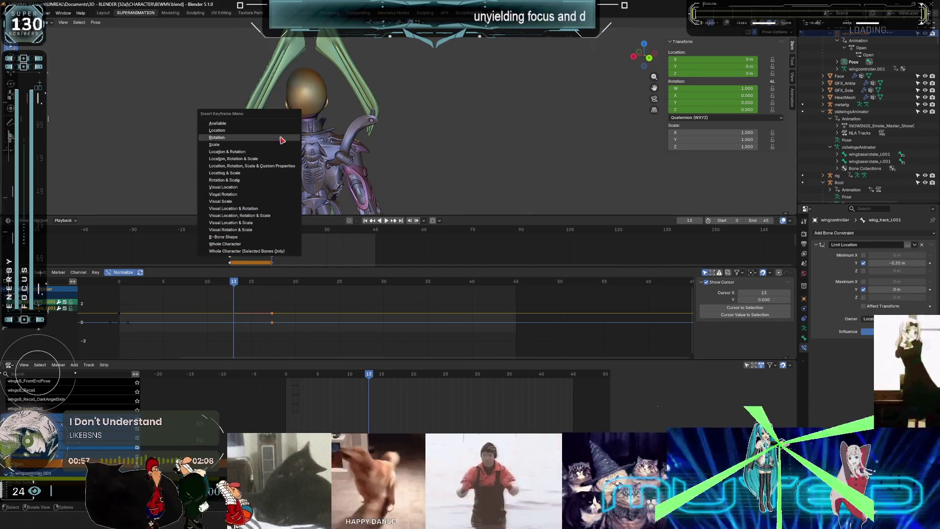
{"action": "key", "text": "Return"}
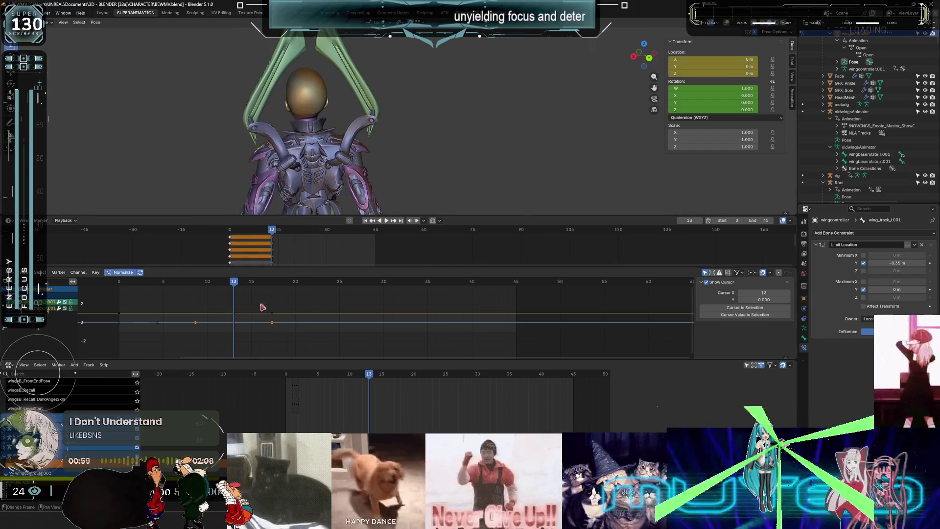
At frame 16, show bones through the mesh and test a local-Y move, then cancel it.
{"action": "mouse_move", "coordinate": [237, 290]}
{"action": "left_mouse_down"}
{"action": "mouse_move", "coordinate": [350, 289]}
{"action": "mouse_move", "coordinate": [310, 289]}
{"action": "mouse_move", "coordinate": [322, 291]}
{"action": "left_mouse_up"}
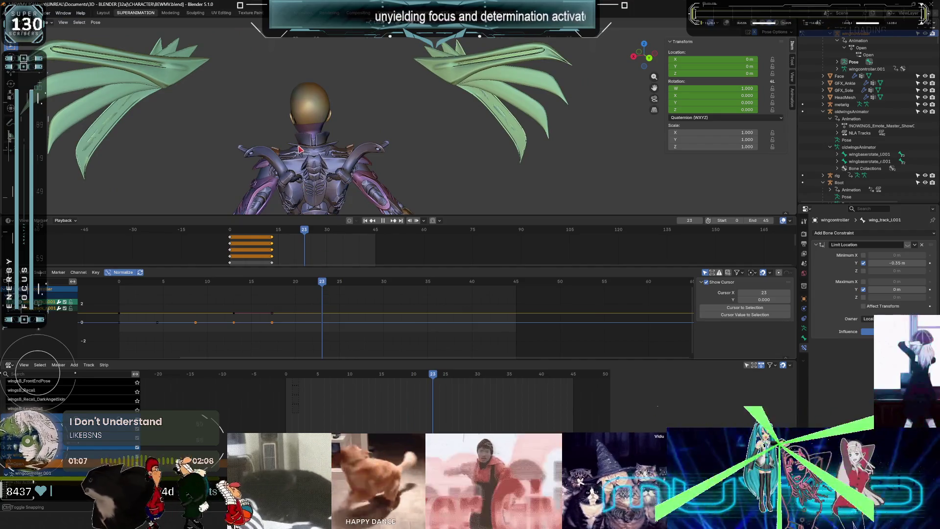
{"action": "key", "text": "shift+alt+z"}
{"action": "key", "text": "g"}
{"action": "key", "text": "y"}
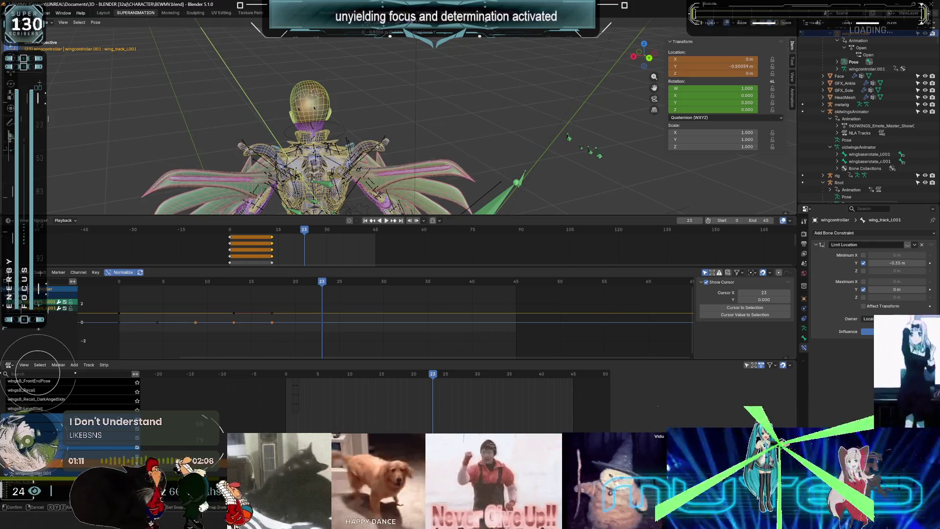
{"action": "right_click", "coordinate": [364, 100]}
Set the pivot to Individual Origins and lower the wing controllers along local Y.
{"action": "middle_click_drag", "start_coordinate": [364, 100], "coordinate": [486, 139]}
{"action": "key", "text": "comma"}
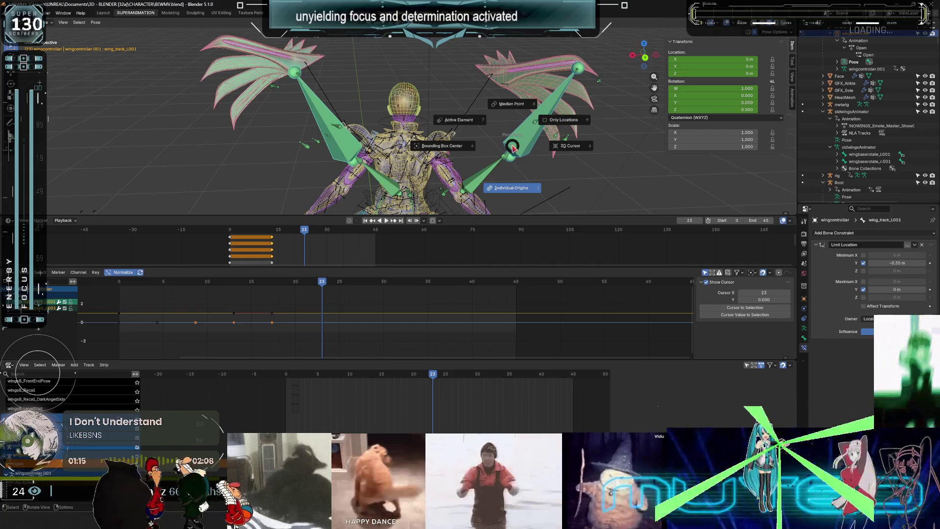
{"action": "left_click", "coordinate": [512, 146]}
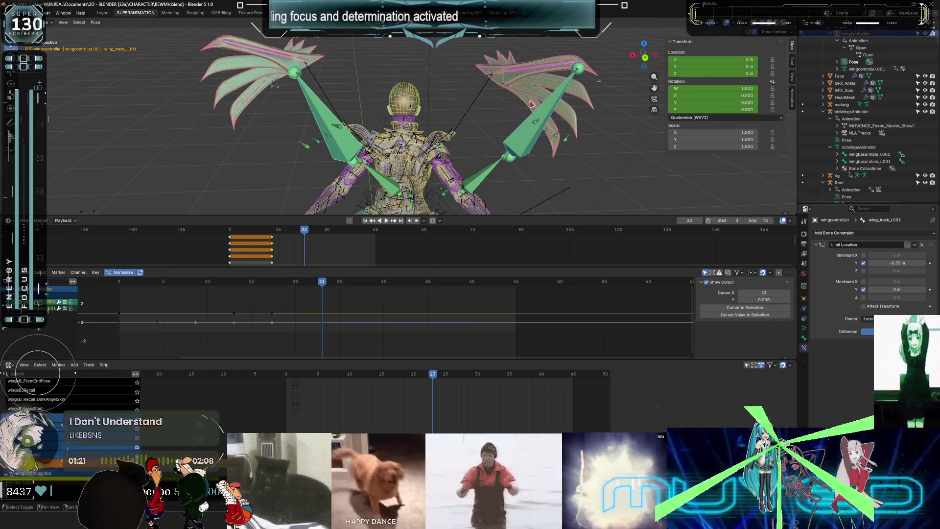
{"action": "key", "text": "g"}
{"action": "key", "text": "y"}
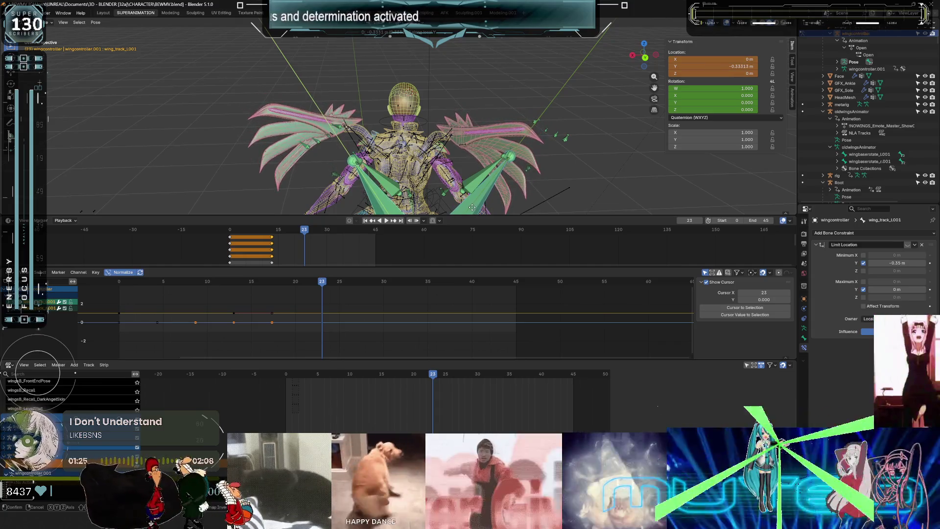
{"action": "left_click", "coordinate": [323, 126]}
Refine the controllers' local-Y position to about -0.33367 m.
{"action": "scroll", "coordinate": [434, 110], "scroll_direction": "up", "scroll_amount": 5}
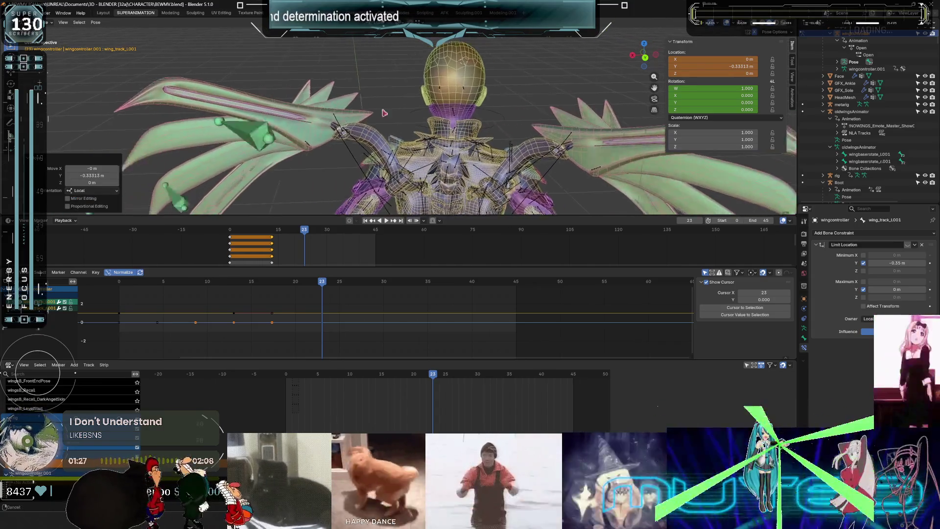
{"action": "scroll", "coordinate": [434, 111], "scroll_direction": "down", "scroll_amount": 5}
{"action": "mouse_move", "coordinate": [435, 111]}
{"action": "middle_mouse_down"}
{"action": "mouse_move", "coordinate": [429, 138]}
{"action": "mouse_move", "coordinate": [319, 80]}
{"action": "middle_mouse_up"}
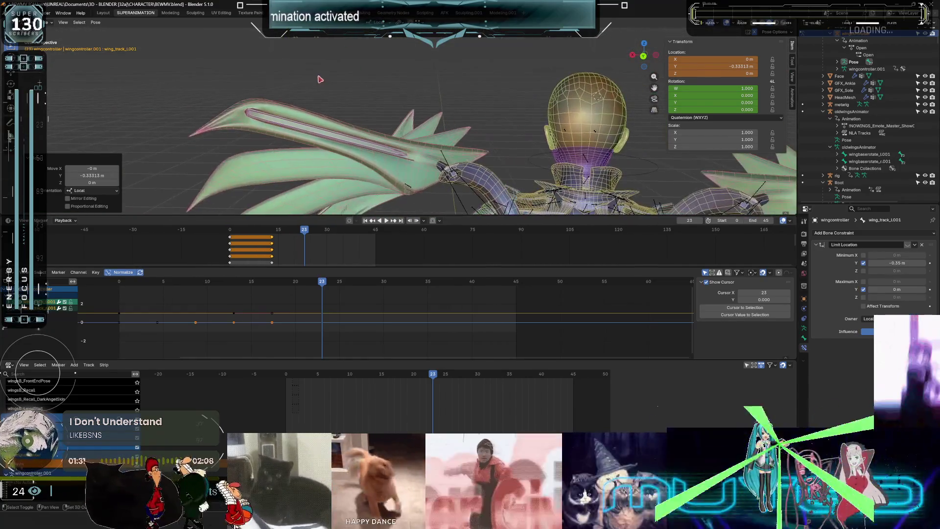
{"action": "key", "text": "y"}
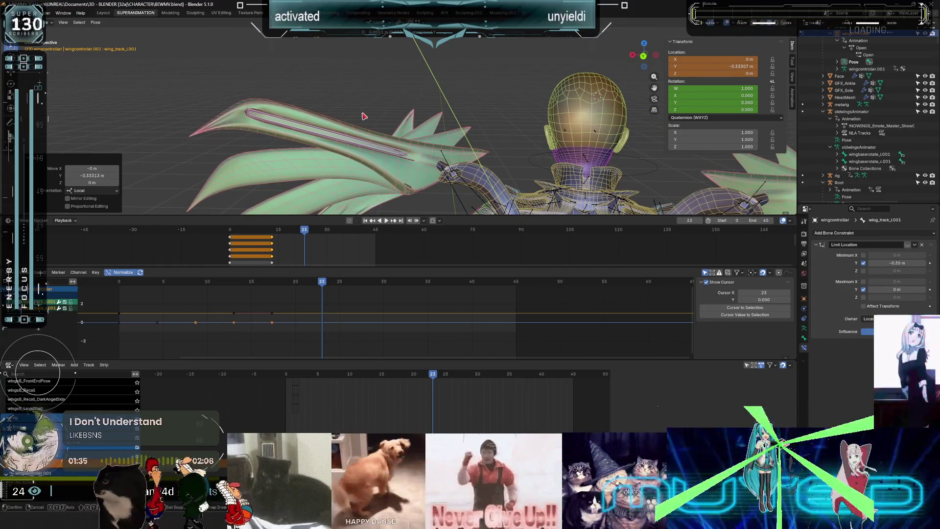
{"action": "left_click", "coordinate": [363, 117]}
{"action": "middle_click_drag", "start_coordinate": [477, 178], "coordinate": [432, 107]}
Key the controllers' location and rotation at frame 23.
{"action": "key", "text": "k"}
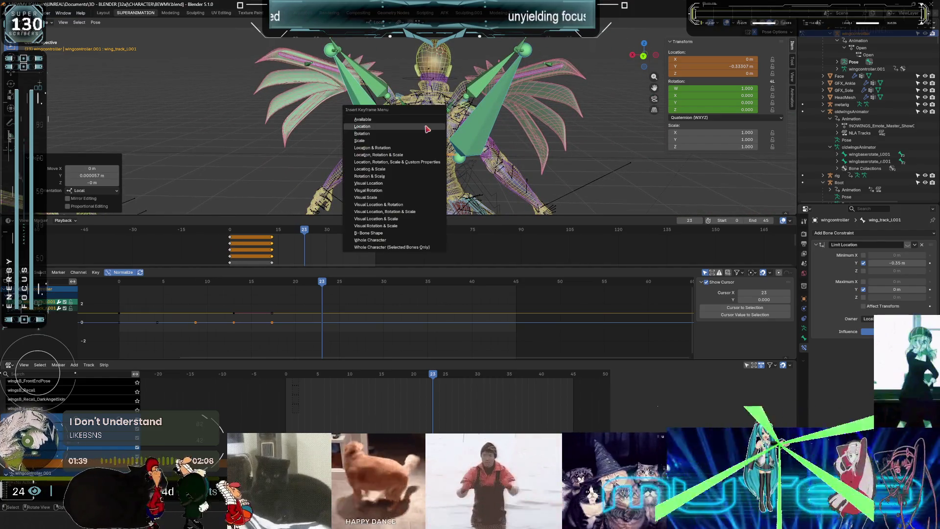
{"action": "left_click", "coordinate": [427, 127]}
{"action": "key", "text": "k"}
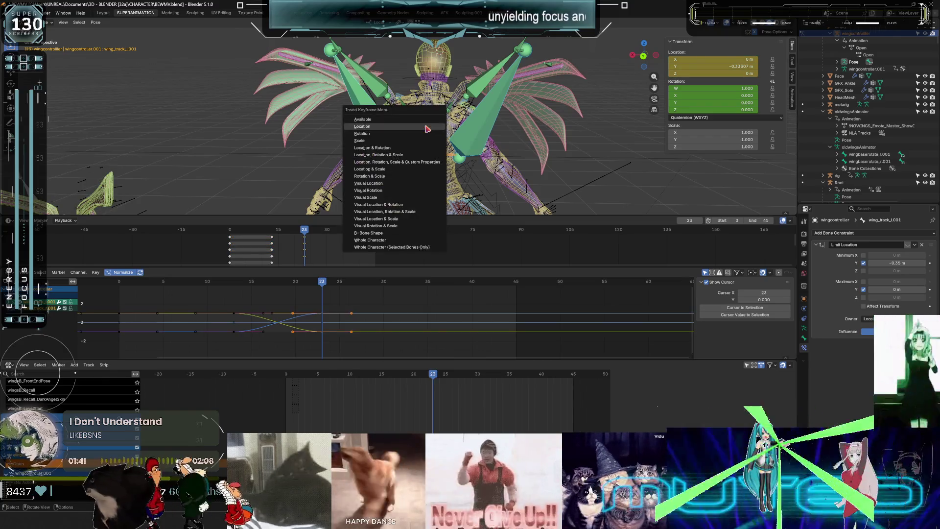
{"action": "key", "text": "Return"}
Review frames 19 and 13, then slide the end keyframes a few frames earlier.
{"action": "left_click_drag", "start_coordinate": [321, 284], "coordinate": [291, 287]}
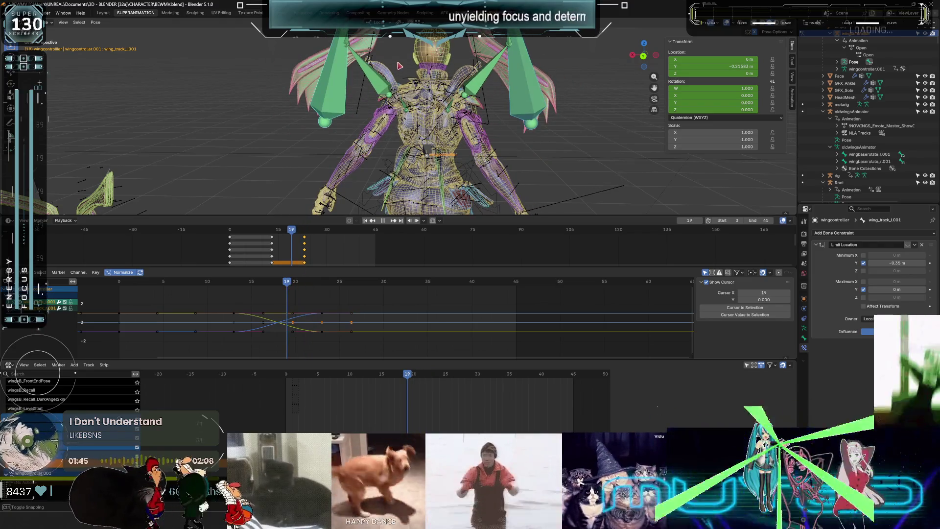
{"action": "mouse_move", "coordinate": [411, 82]}
{"action": "middle_mouse_down"}
{"action": "mouse_move", "coordinate": [400, 155]}
{"action": "mouse_move", "coordinate": [375, 159]}
{"action": "mouse_move", "coordinate": [416, 111]}
{"action": "mouse_move", "coordinate": [411, 117]}
{"action": "middle_mouse_up"}
{"action": "mouse_move", "coordinate": [292, 232]}
{"action": "left_mouse_down"}
{"action": "mouse_move", "coordinate": [273, 236]}
{"action": "mouse_move", "coordinate": [293, 233]}
{"action": "left_mouse_up"}
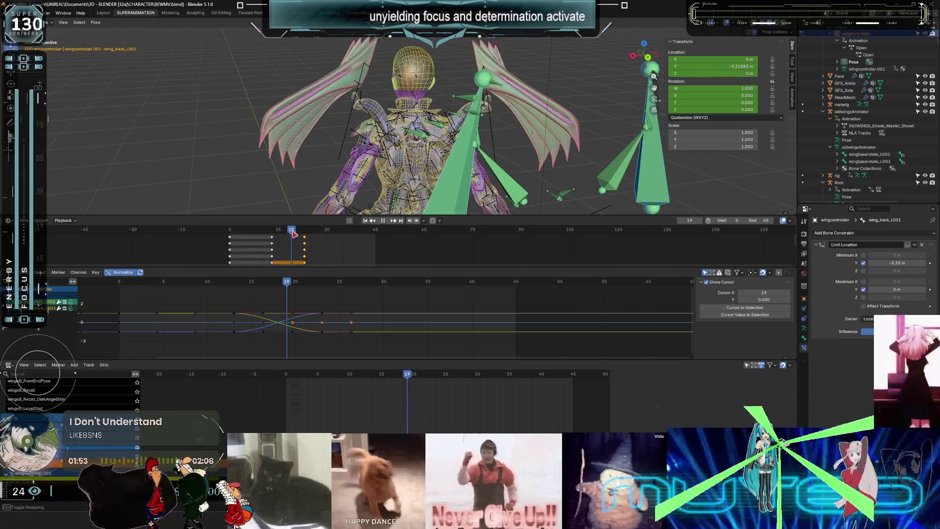
{"action": "mouse_move", "coordinate": [321, 302]}
{"action": "left_mouse_down"}
{"action": "mouse_move", "coordinate": [332, 299]}
{"action": "mouse_move", "coordinate": [319, 343]}
{"action": "mouse_move", "coordinate": [332, 315]}
{"action": "mouse_move", "coordinate": [304, 317]}
{"action": "left_mouse_up"}
{"action": "key", "text": "g"}
{"action": "key", "text": "x"}
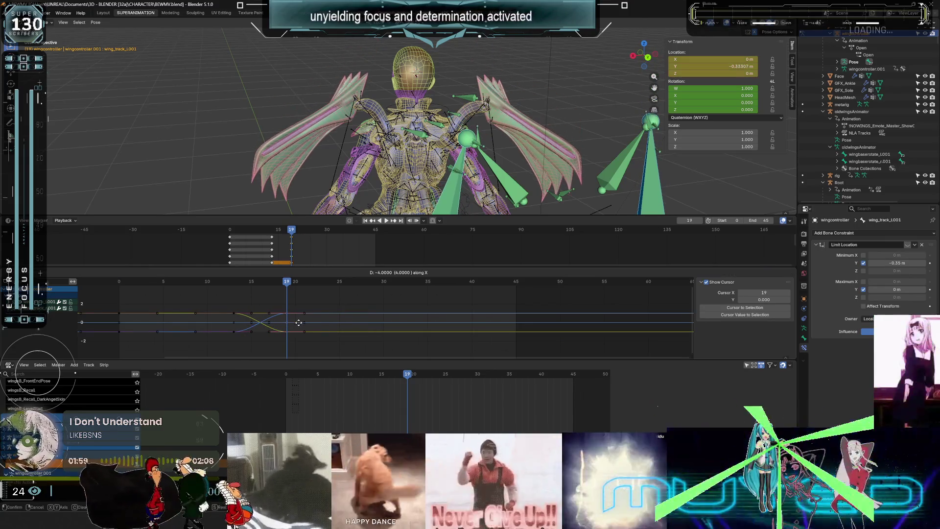
{"action": "left_click", "coordinate": [296, 325]}
Return to a back view and select only the wing controller bone.
{"action": "scroll", "coordinate": [315, 146], "scroll_direction": "up", "scroll_amount": 5}
{"action": "middle_click_drag", "start_coordinate": [314, 146], "coordinate": [399, 142]}
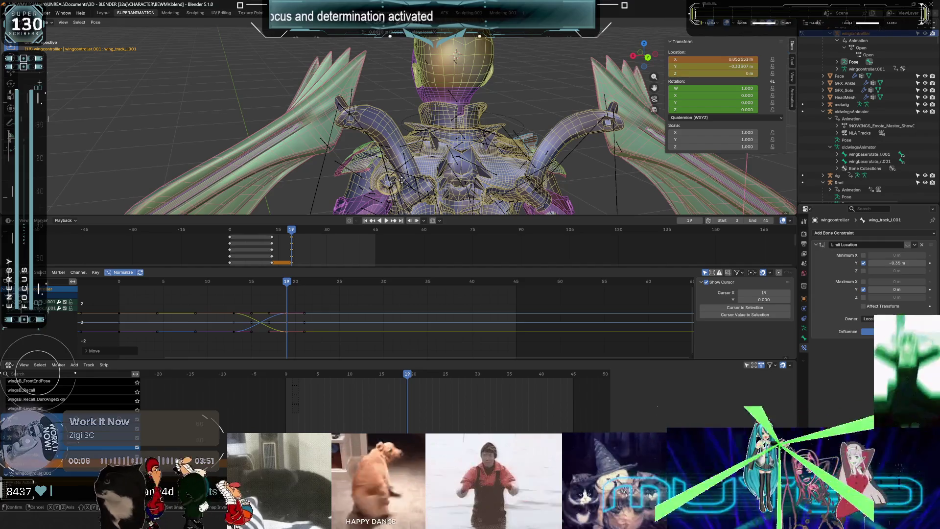
{"action": "right_click", "coordinate": [426, 170]}
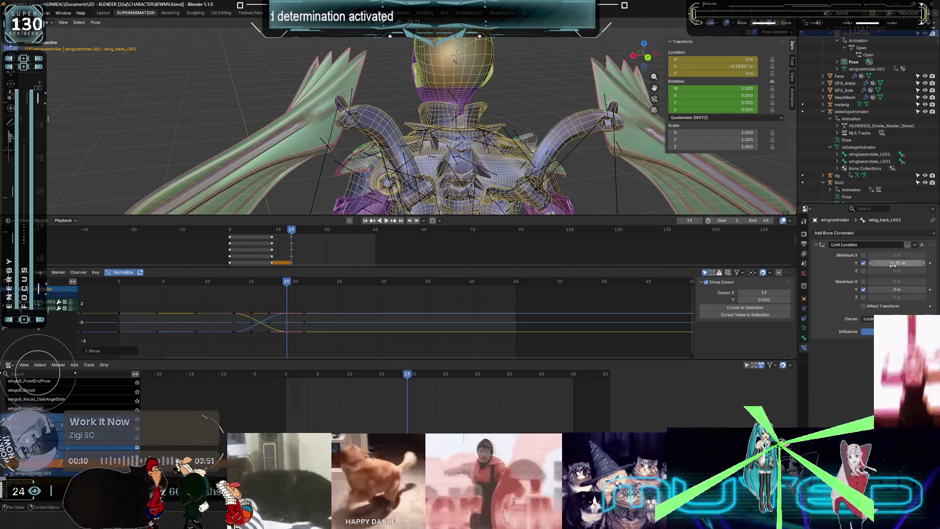
{"action": "key", "text": "KP_0"}
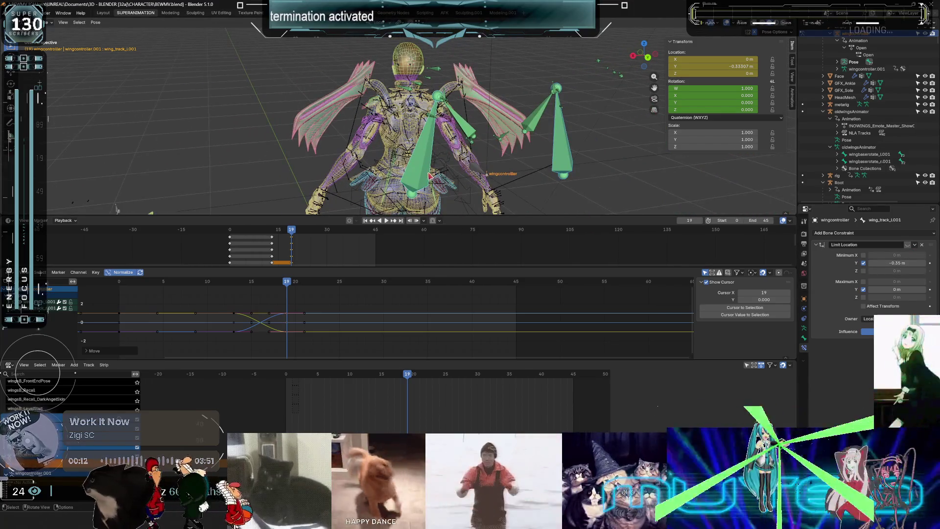
{"action": "left_click", "coordinate": [427, 175]}
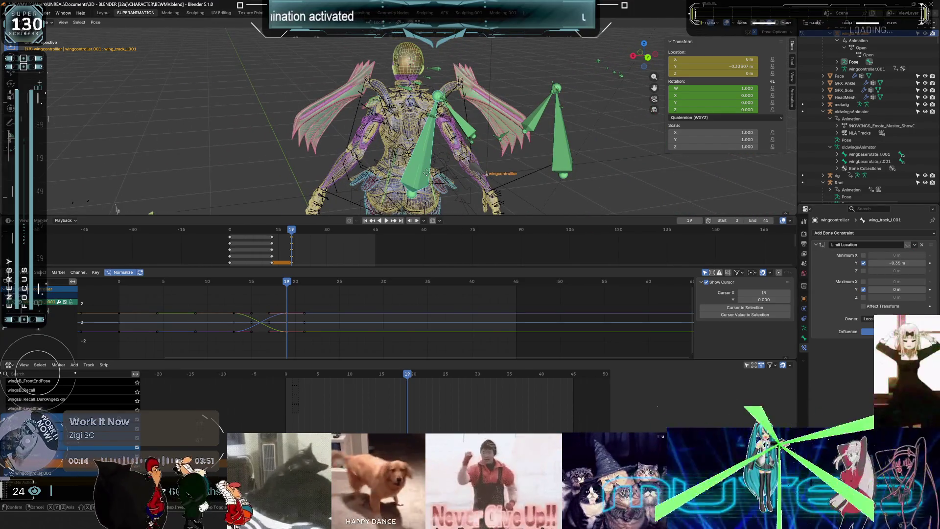
{"action": "key", "text": "g"}
{"action": "key", "text": "x"}
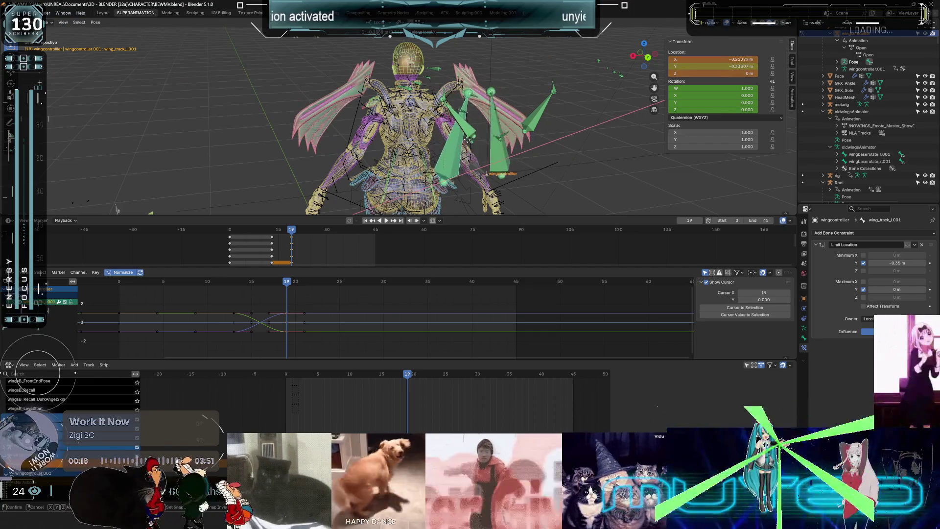
{"action": "key", "text": "Escape"}
Switch to solid shading and play back to check the wings spread by frame 18.
{"action": "mouse_move", "coordinate": [448, 166]}
{"action": "middle_mouse_down"}
{"action": "mouse_move", "coordinate": [471, 153]}
{"action": "mouse_move", "coordinate": [389, 122]}
{"action": "mouse_move", "coordinate": [482, 146]}
{"action": "middle_mouse_up"}
{"action": "key", "text": "shift+z"}
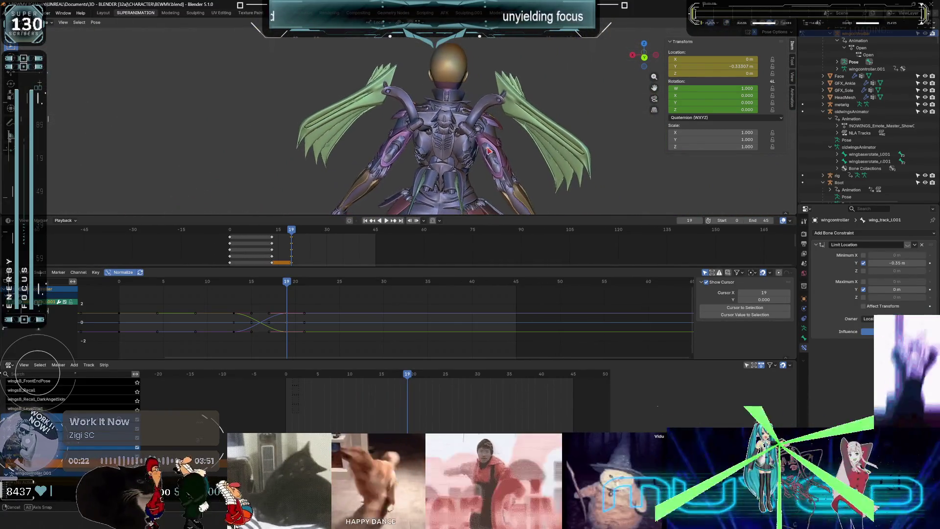
{"action": "mouse_move", "coordinate": [291, 284]}
{"action": "left_mouse_down"}
{"action": "mouse_move", "coordinate": [554, 280]}
{"action": "mouse_move", "coordinate": [211, 269]}
{"action": "mouse_move", "coordinate": [265, 266]}
{"action": "left_mouse_up"}
{"action": "mouse_move", "coordinate": [402, 114]}
{"action": "middle_mouse_down"}
{"action": "mouse_move", "coordinate": [509, 82]}
{"action": "mouse_move", "coordinate": [499, 83]}
{"action": "mouse_move", "coordinate": [542, 84]}
{"action": "mouse_move", "coordinate": [377, 76]}
{"action": "middle_mouse_up"}
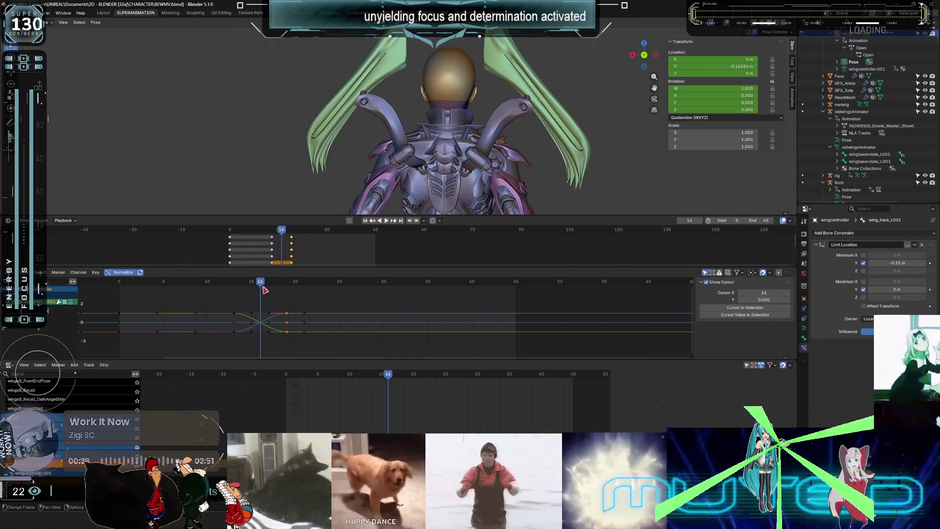
{"action": "key", "text": "space"}
{"action": "left_click", "coordinate": [258, 285]}
{"action": "mouse_move", "coordinate": [258, 285]}
{"action": "left_mouse_down"}
{"action": "mouse_move", "coordinate": [235, 285]}
{"action": "mouse_move", "coordinate": [278, 285]}
{"action": "left_mouse_up"}
{"action": "key", "text": "space"}
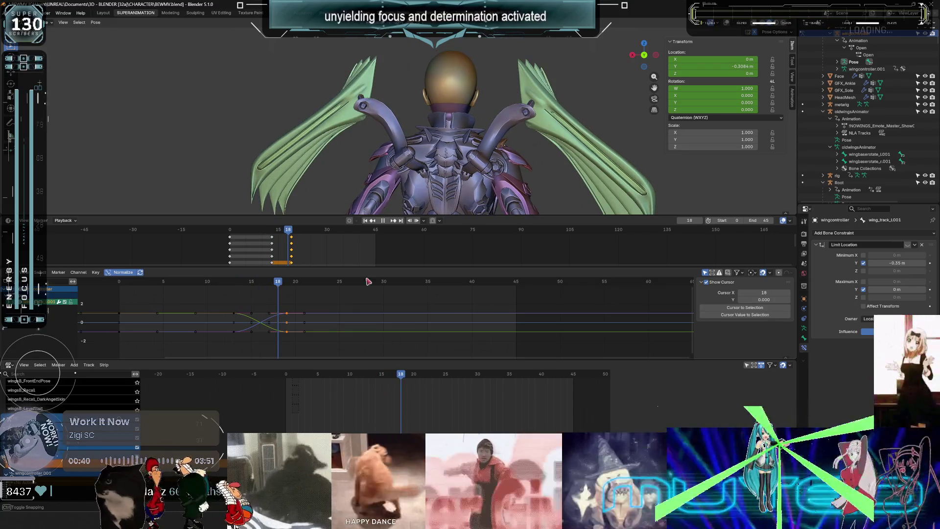
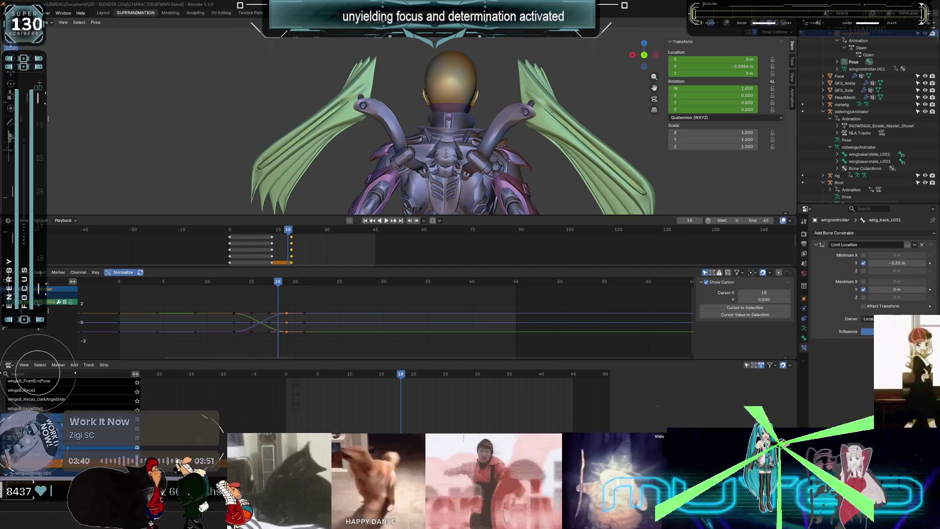
Nudge the wing controller bone, toggle wireframe, and scrub the animation to frame 13.
{"action": "scroll", "coordinate": [411, 142], "scroll_direction": "down", "scroll_amount": 2}
{"action": "key", "text": "g"}
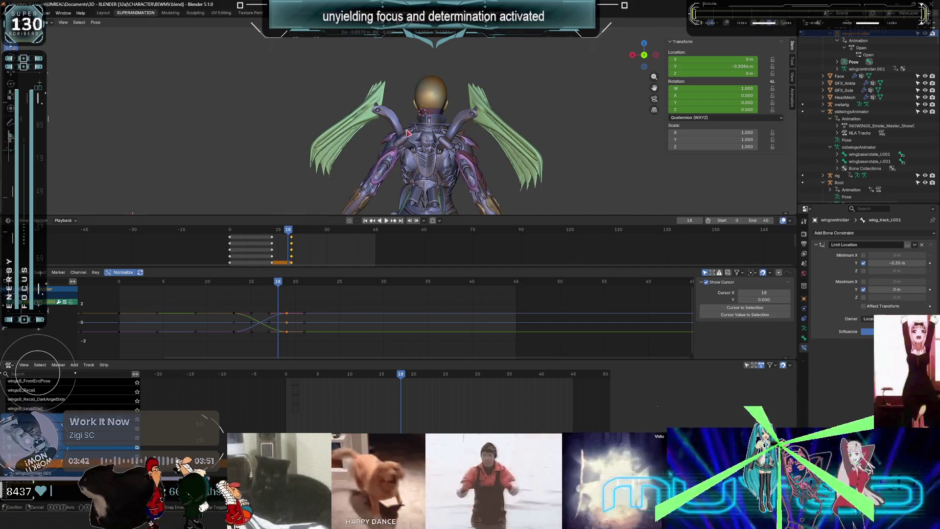
{"action": "left_click", "coordinate": [408, 132]}
{"action": "key", "text": "shift+z"}
{"action": "mouse_move", "coordinate": [409, 132]}
{"action": "middle_mouse_down"}
{"action": "mouse_move", "coordinate": [534, 127]}
{"action": "mouse_move", "coordinate": [424, 159]}
{"action": "middle_mouse_up"}
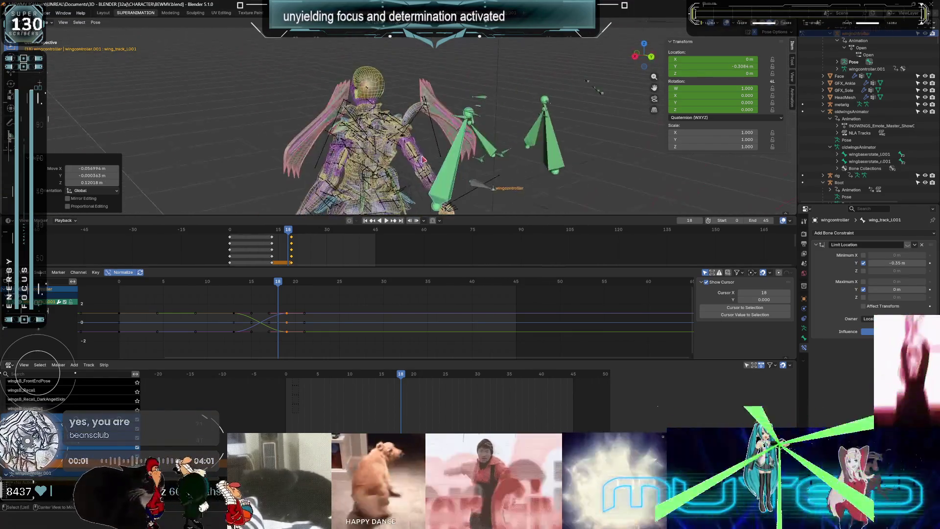
{"action": "key", "text": "shift+z"}
{"action": "key", "text": "shift+ctrl+space"}
{"action": "mouse_move", "coordinate": [164, 304]}
{"action": "left_mouse_down"}
{"action": "mouse_move", "coordinate": [202, 305]}
{"action": "mouse_move", "coordinate": [217, 290]}
{"action": "mouse_move", "coordinate": [260, 284]}
{"action": "left_mouse_up"}
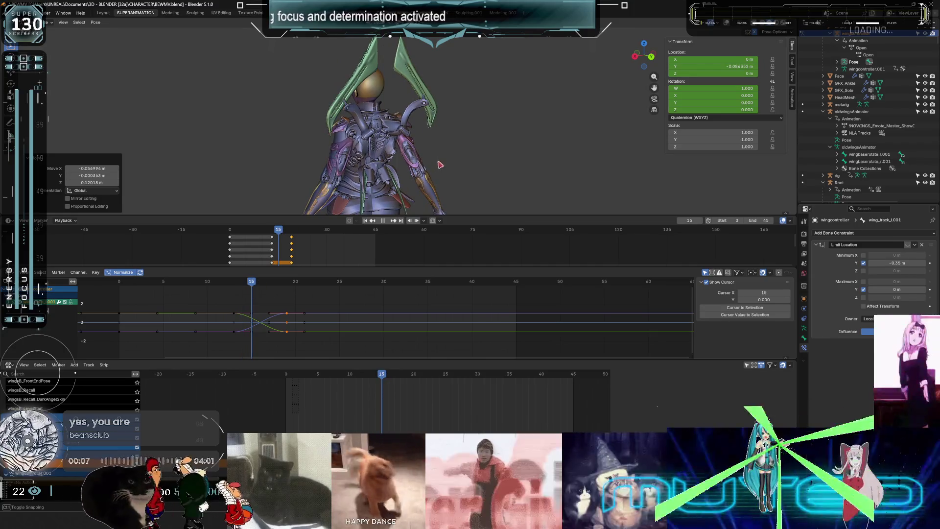
Select wing_ext2_L001, view from behind, and test-rotate it without applying the rotation.
{"action": "key", "text": "shift+z"}
{"action": "mouse_move", "coordinate": [440, 165]}
{"action": "middle_mouse_down"}
{"action": "mouse_move", "coordinate": [369, 131]}
{"action": "mouse_move", "coordinate": [386, 130]}
{"action": "middle_mouse_up"}
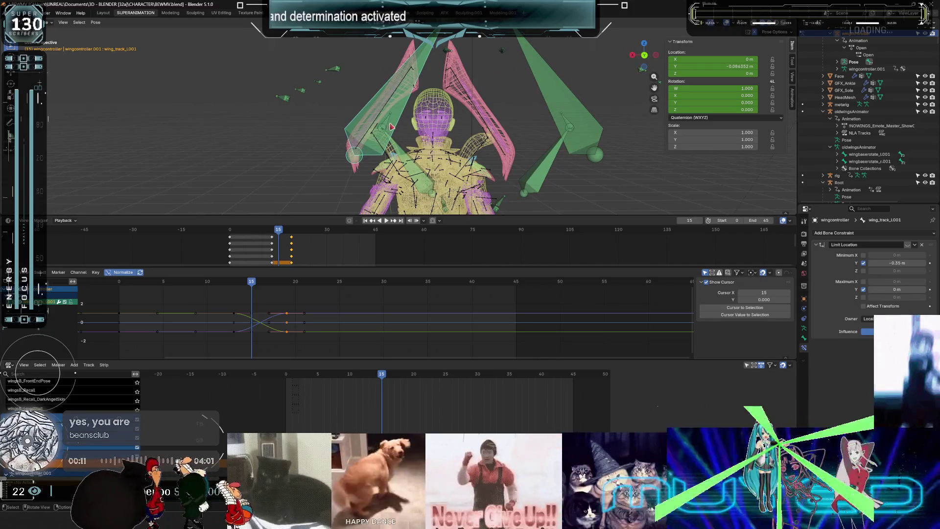
{"action": "left_click", "coordinate": [463, 137]}
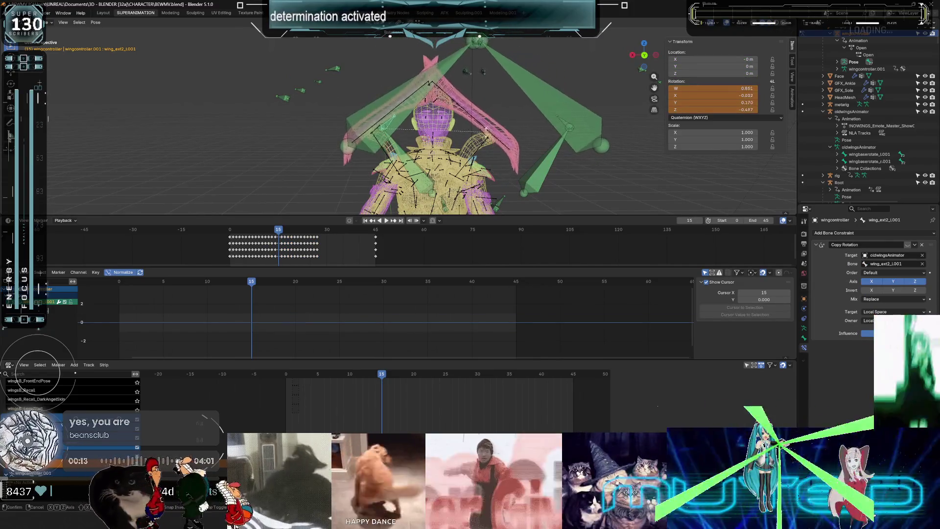
{"action": "middle_click_drag", "start_coordinate": [463, 135], "coordinate": [457, 126]}
{"action": "key", "text": "shift+z"}
{"action": "key", "text": "ctrl+KP_1"}
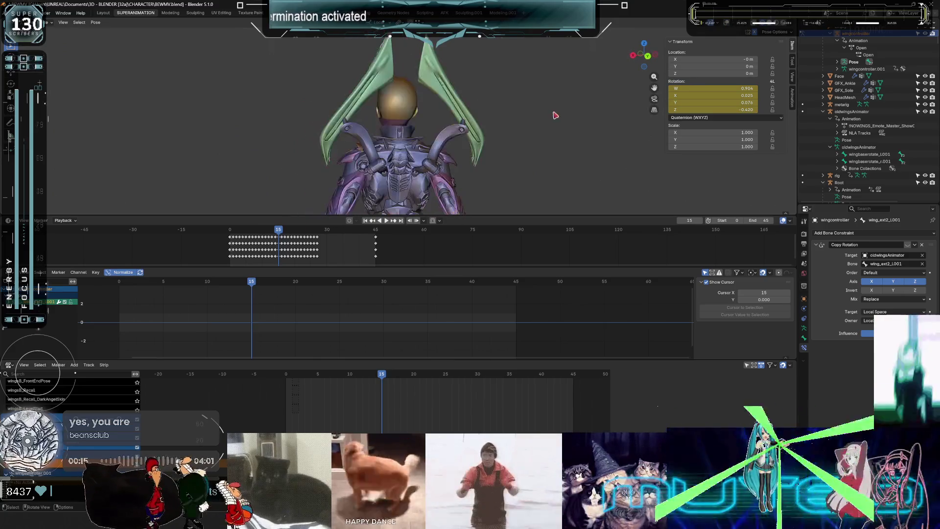
{"action": "key", "text": "r"}
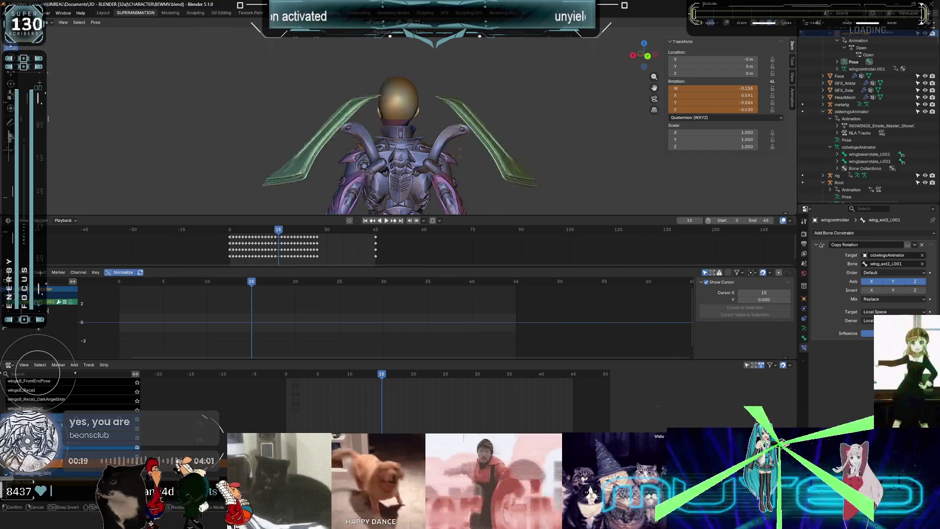
{"action": "key", "text": "Escape"}
{"action": "key", "text": "shift+z"}
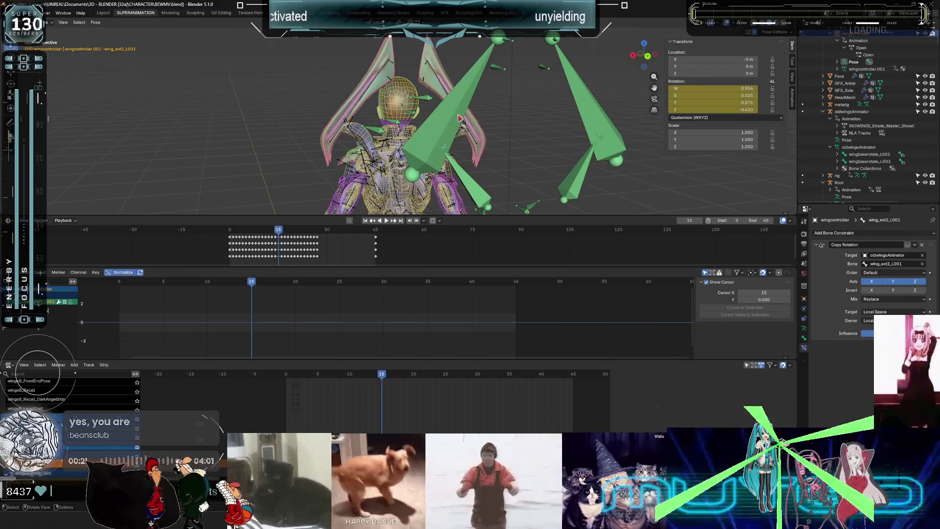
Select wing_track_L001 and test-move it along local Y, cancelling to keep its position.
{"action": "left_click", "coordinate": [497, 122]}
{"action": "key", "text": "g"}
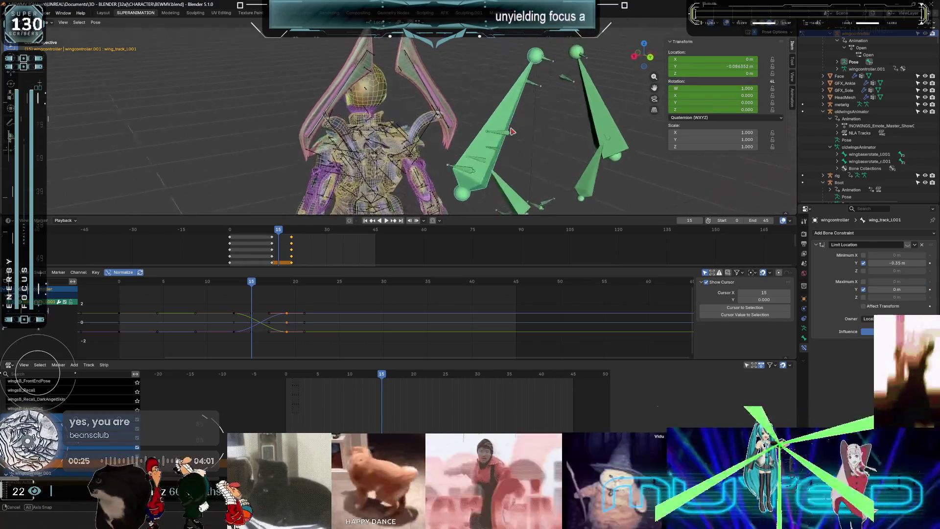
{"action": "key", "text": "Escape"}
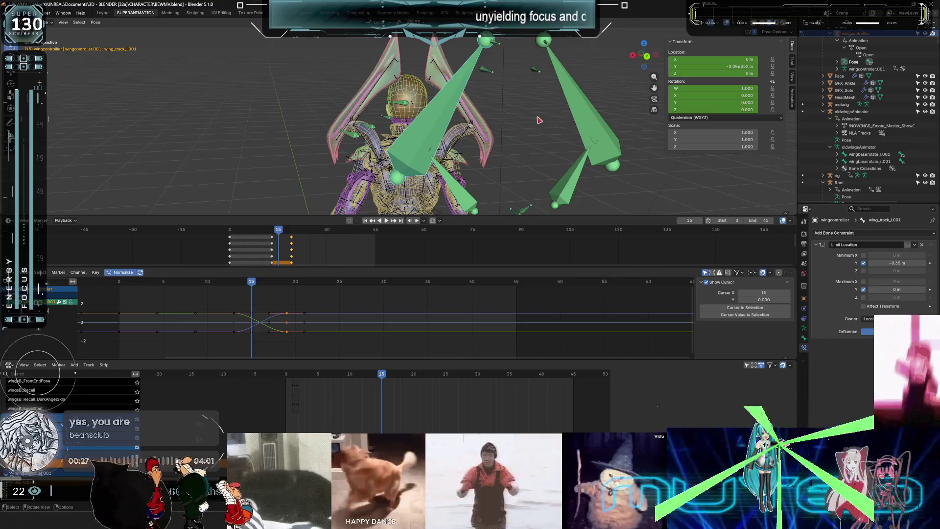
{"action": "key", "text": "g"}
{"action": "key", "text": "y"}
{"action": "key", "text": "y"}
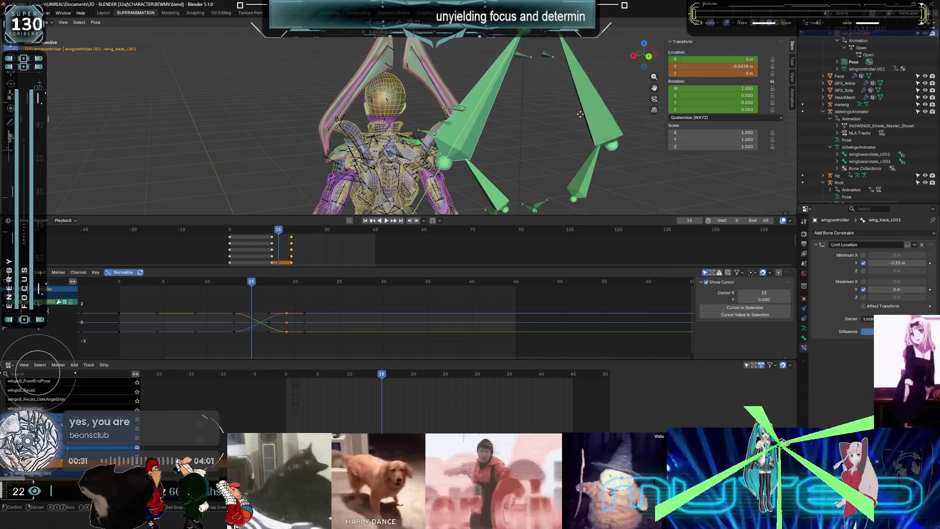
{"action": "key", "text": "Escape"}
{"action": "scroll", "coordinate": [347, 145], "scroll_direction": "up", "scroll_amount": 4}
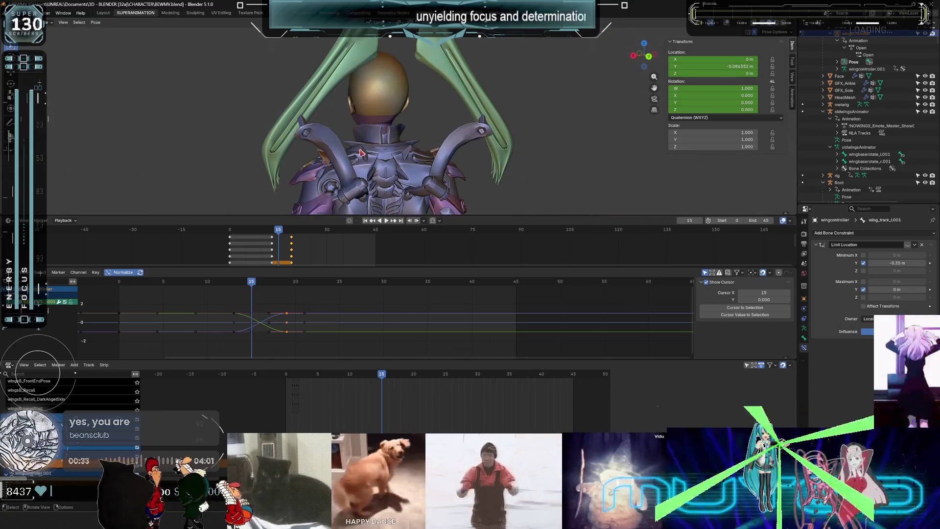
{"action": "scroll", "coordinate": [346, 144], "scroll_direction": "up", "scroll_amount": 5}
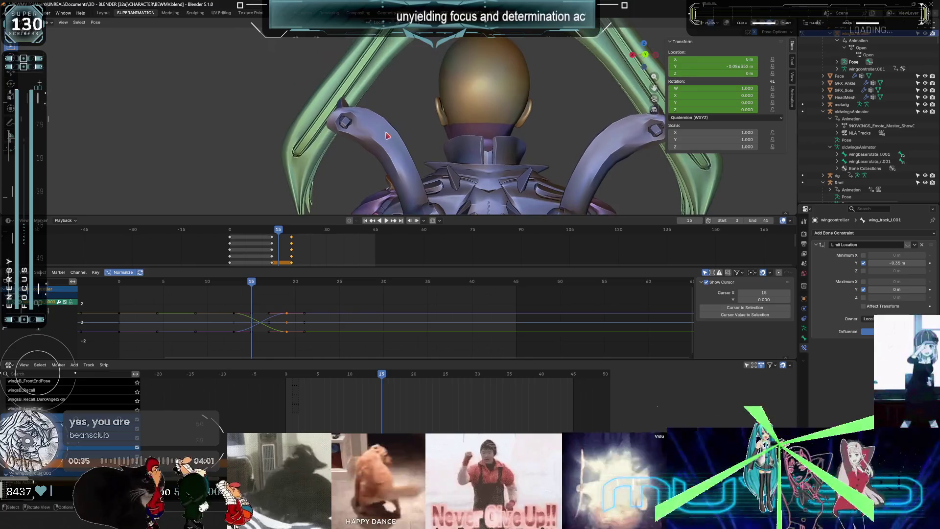
{"action": "key", "text": "Escape"}
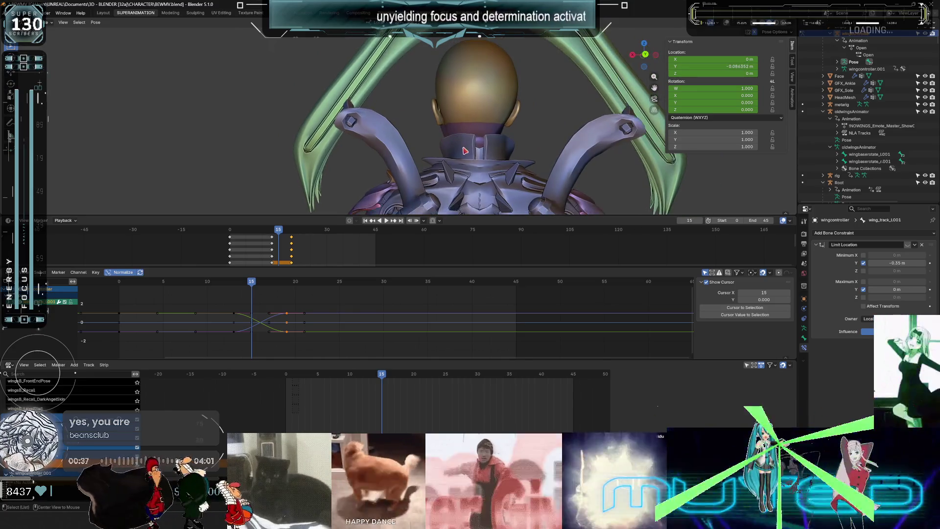
Step forward one frame and maximize the 3D view.
{"action": "key", "text": "Right"}
{"action": "scroll", "coordinate": [443, 141], "scroll_direction": "down", "scroll_amount": 5}
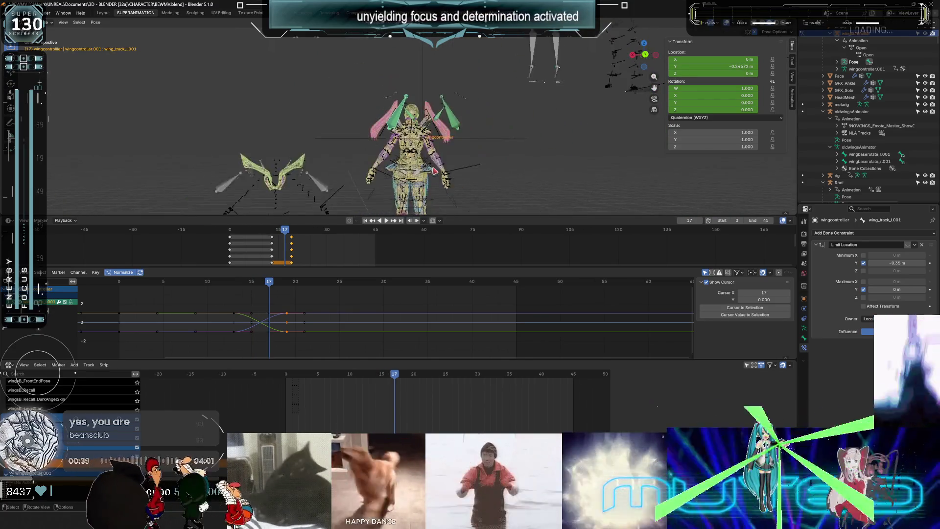
{"action": "key", "text": "ctrl+space"}
{"action": "scroll", "coordinate": [481, 223], "scroll_direction": "up", "scroll_amount": 5}
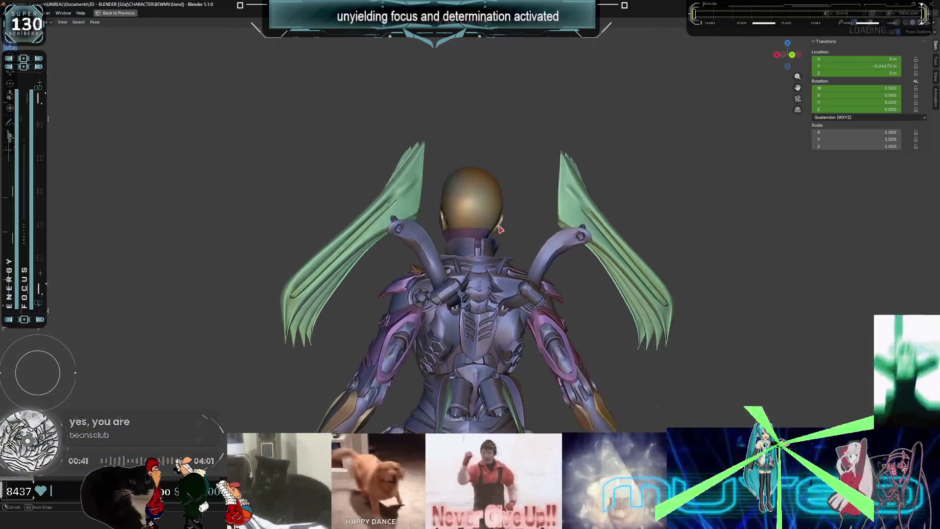
Show bones and overlays, then test-move the big green wing bone along local Y and cancel.
{"action": "key", "text": "shift+alt+z"}
{"action": "key", "text": "g"}
{"action": "key", "text": "y"}
{"action": "key", "text": "y"}
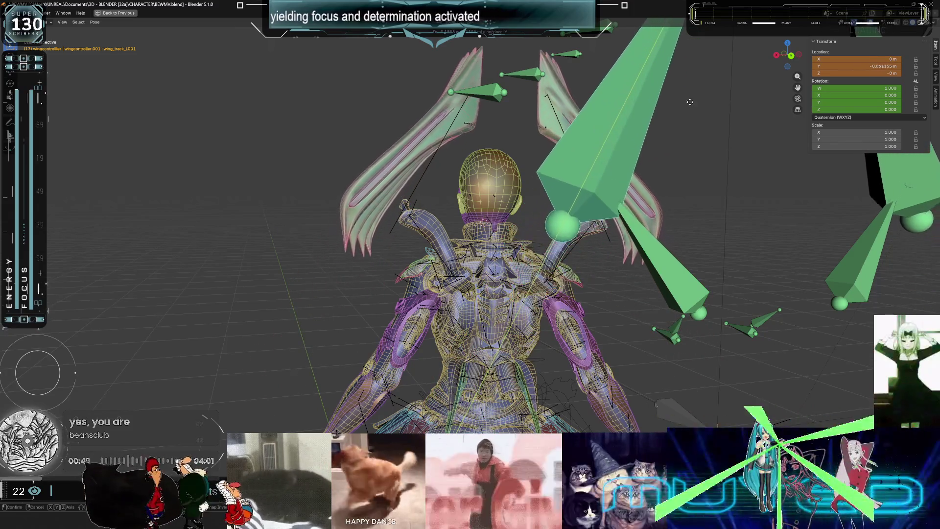
{"action": "key", "text": "Escape"}
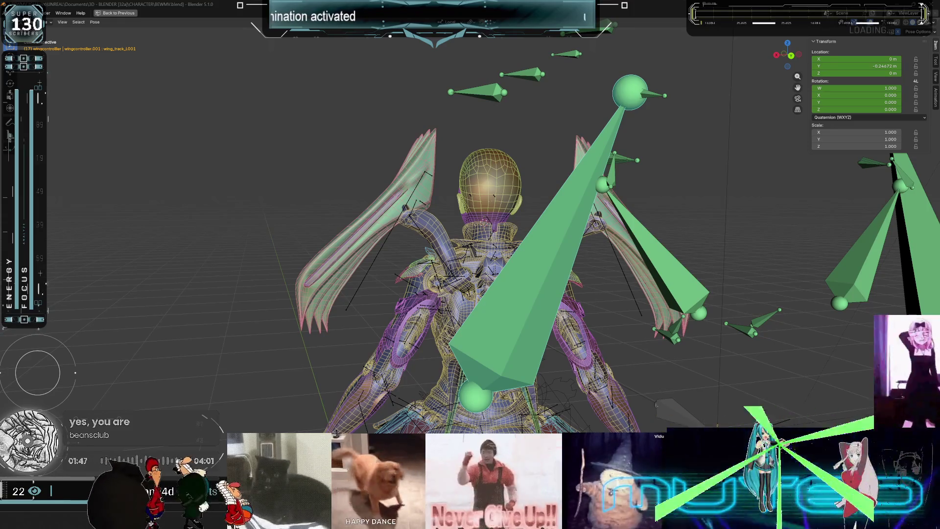
Restore the full animation layout and scrub the playhead to frame 31.
{"action": "scroll", "coordinate": [546, 287], "scroll_direction": "down", "scroll_amount": 3}
{"action": "middle_click_drag", "start_coordinate": [546, 286], "coordinate": [451, 240]}
{"action": "key", "text": "ctrl+space"}
{"action": "left_click", "coordinate": [388, 376]}
{"action": "mouse_move", "coordinate": [388, 376]}
{"action": "left_mouse_down"}
{"action": "mouse_move", "coordinate": [333, 374]}
{"action": "mouse_move", "coordinate": [378, 374]}
{"action": "left_mouse_up"}
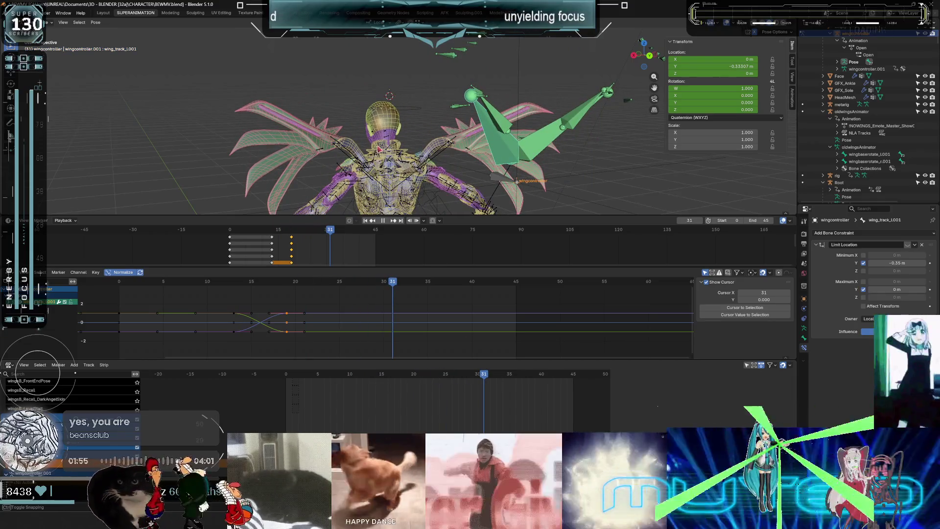
Stop playback, dismiss the Pose menu, and maximize the 3D view in X-ray wireframe.
{"action": "key", "text": "space"}
{"action": "right_click", "coordinate": [389, 149]}
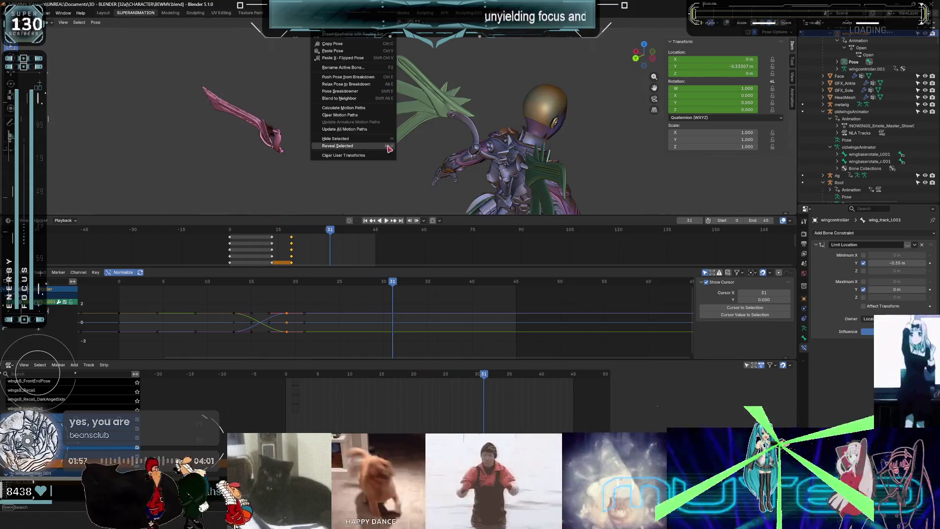
{"action": "left_click", "coordinate": [389, 148]}
{"action": "mouse_move", "coordinate": [390, 148]}
{"action": "middle_mouse_down"}
{"action": "mouse_move", "coordinate": [656, 205]}
{"action": "mouse_move", "coordinate": [375, 138]}
{"action": "mouse_move", "coordinate": [379, 161]}
{"action": "mouse_move", "coordinate": [433, 201]}
{"action": "mouse_move", "coordinate": [401, 244]}
{"action": "middle_mouse_up"}
{"action": "key", "text": "ctrl+alt+space"}
{"action": "key", "text": "shift+z"}
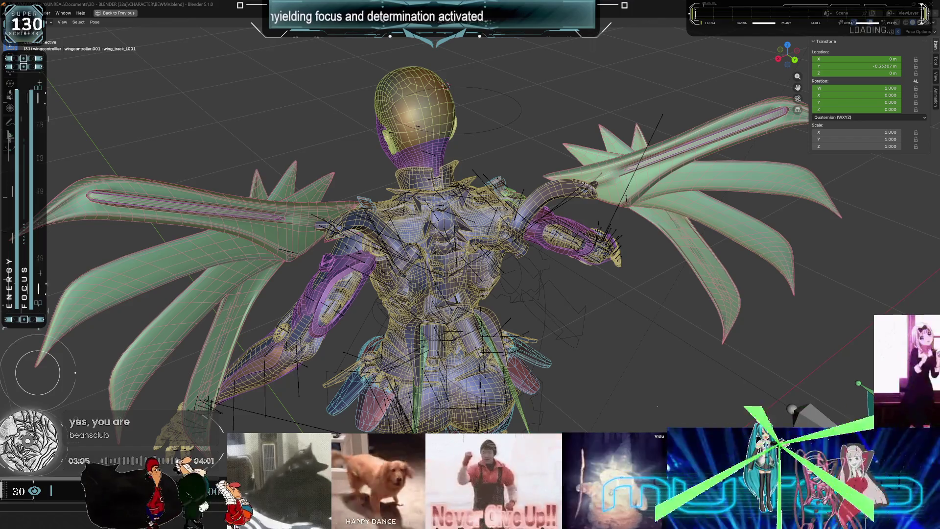
Insert a keyframe for the spread-wing pose at frame 31.
{"action": "right_click", "coordinate": [352, 306]}
{"action": "left_click", "coordinate": [352, 204]}
{"action": "mouse_move", "coordinate": [353, 204]}
{"action": "middle_mouse_down"}
{"action": "mouse_move", "coordinate": [354, 215]}
{"action": "mouse_move", "coordinate": [352, 206]}
{"action": "middle_mouse_up"}
Restore the layout, toggle to Object mode and back to Pose mode, and select wing_base_L001.
{"action": "key", "text": "ctrl+space"}
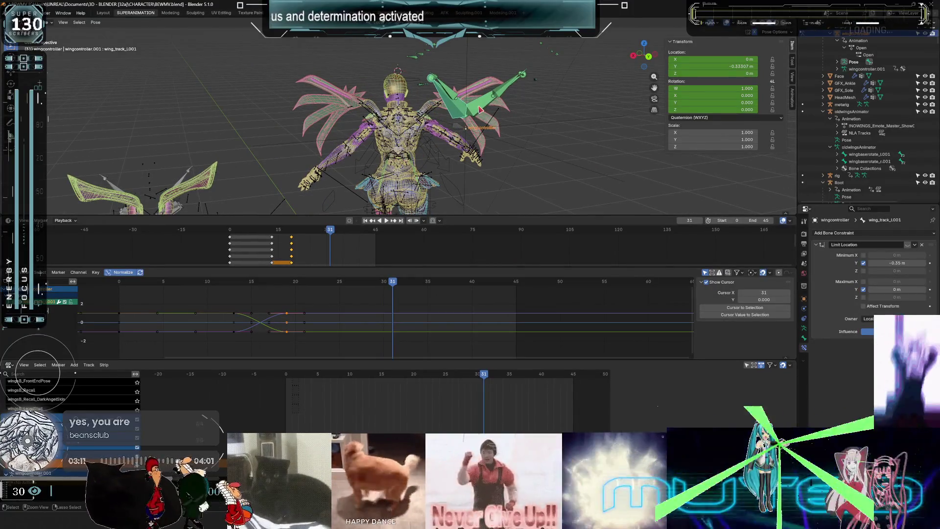
{"action": "key", "text": "ctrl+Tab"}
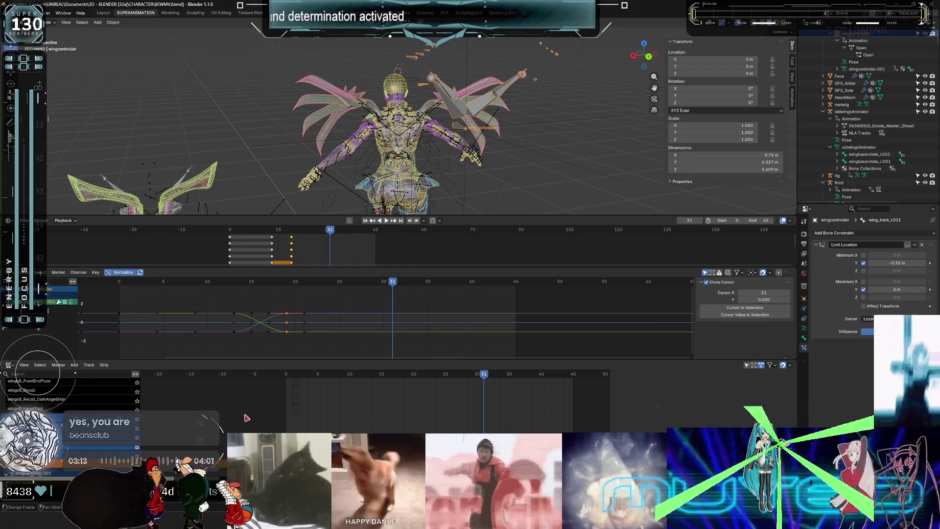
{"action": "middle_click_drag", "start_coordinate": [435, 164], "coordinate": [420, 135]}
{"action": "scroll", "coordinate": [420, 136], "scroll_direction": "down", "scroll_amount": 3}
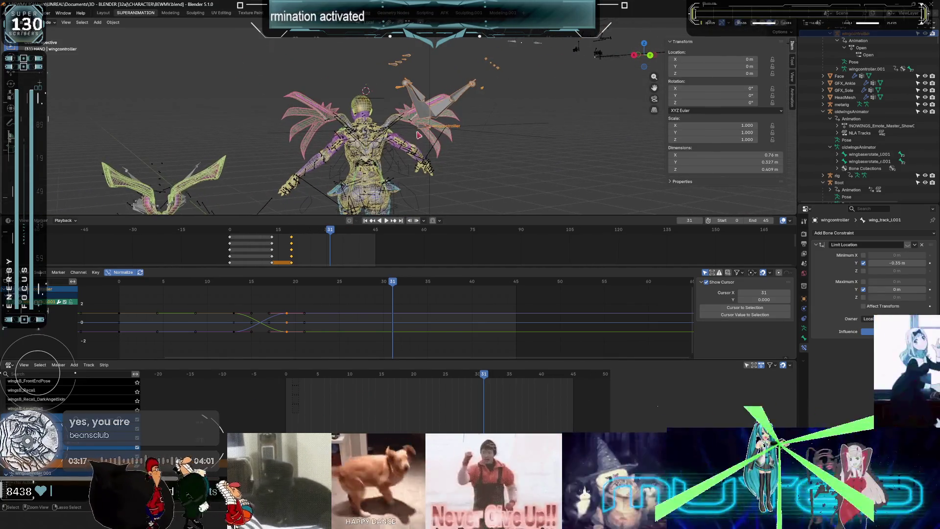
{"action": "key", "text": "ctrl+Tab"}
{"action": "left_click", "coordinate": [472, 109]}
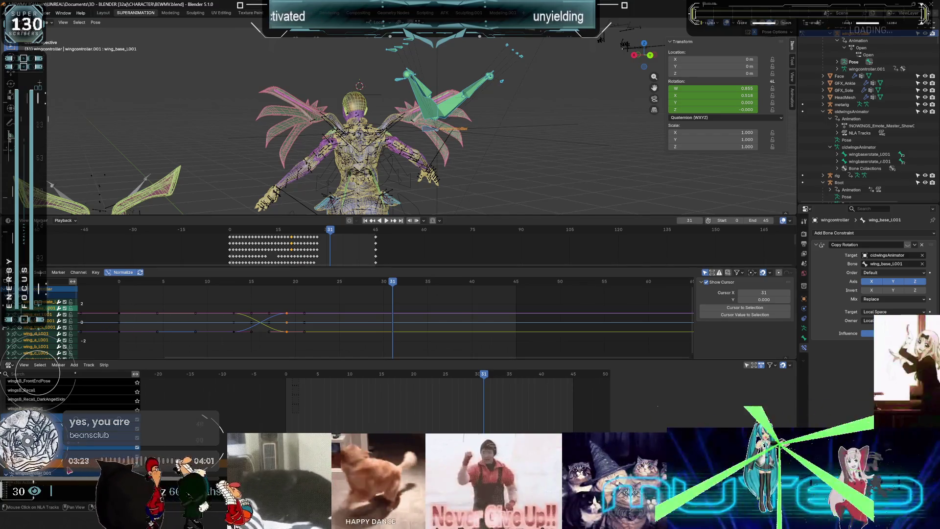
Switch the lower Graph Editor to a Dope Sheet and select the wing_track bones.
{"action": "middle_click_drag", "start_coordinate": [422, 171], "coordinate": [411, 163], "text": "shift"}
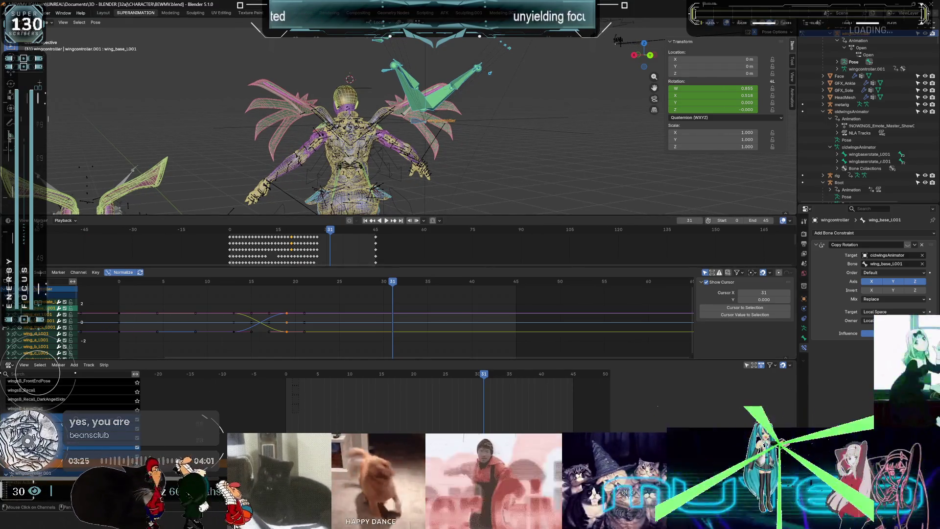
{"action": "left_click", "coordinate": [10, 272]}
{"action": "left_click", "coordinate": [112, 292]}
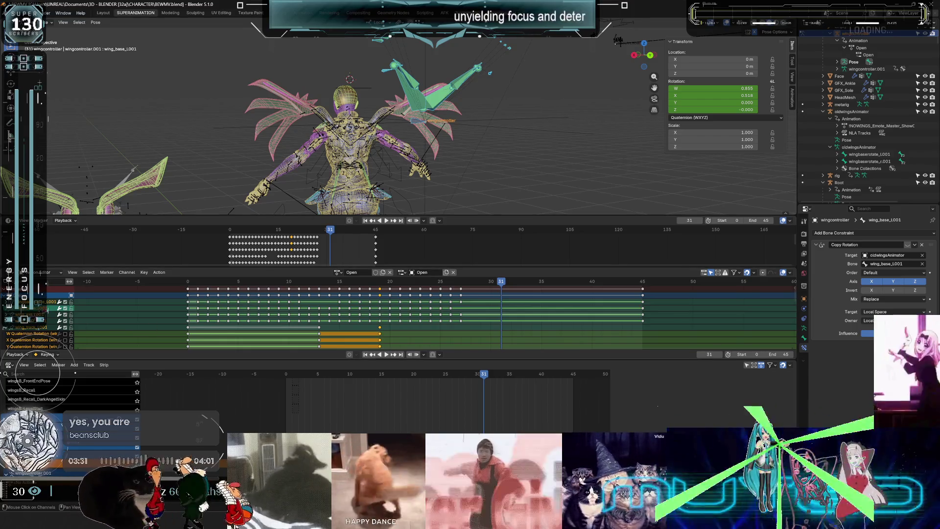
{"action": "left_click", "coordinate": [417, 106]}
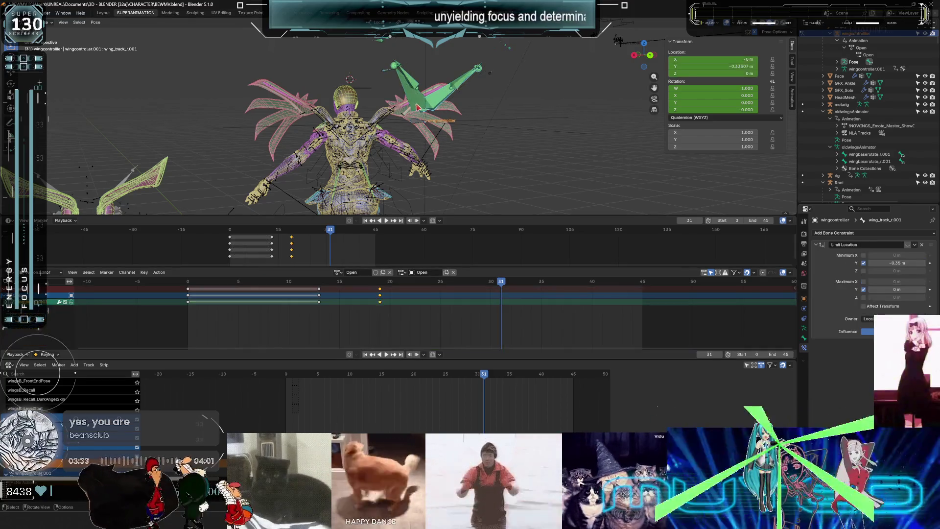
{"action": "left_click", "coordinate": [345, 309]}
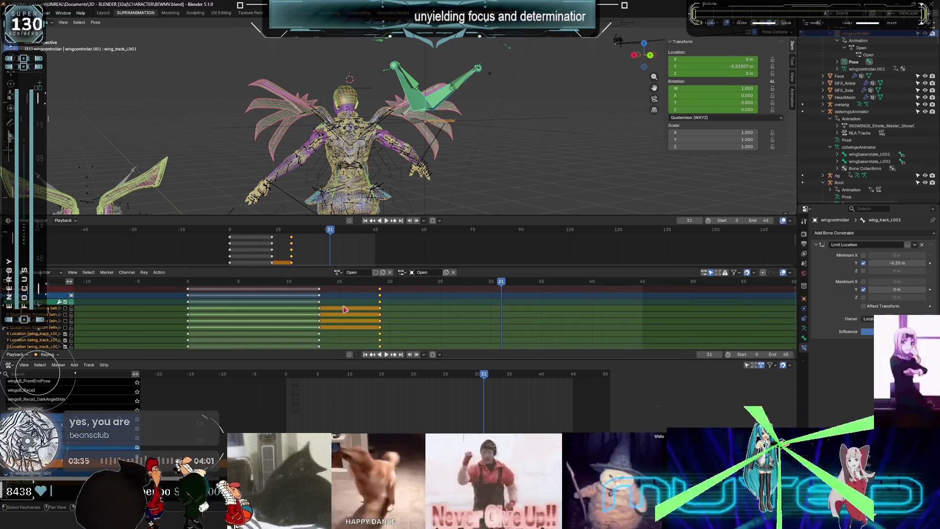
Delete the wing_track keyframes at frames 15 and 30 in the maximized Dope Sheet.
{"action": "key", "text": "ctrl+space"}
{"action": "mouse_move", "coordinate": [509, 141]}
{"action": "left_mouse_down"}
{"action": "mouse_move", "coordinate": [347, 83]}
{"action": "mouse_move", "coordinate": [273, 40]}
{"action": "mouse_move", "coordinate": [290, 53]}
{"action": "left_mouse_up"}
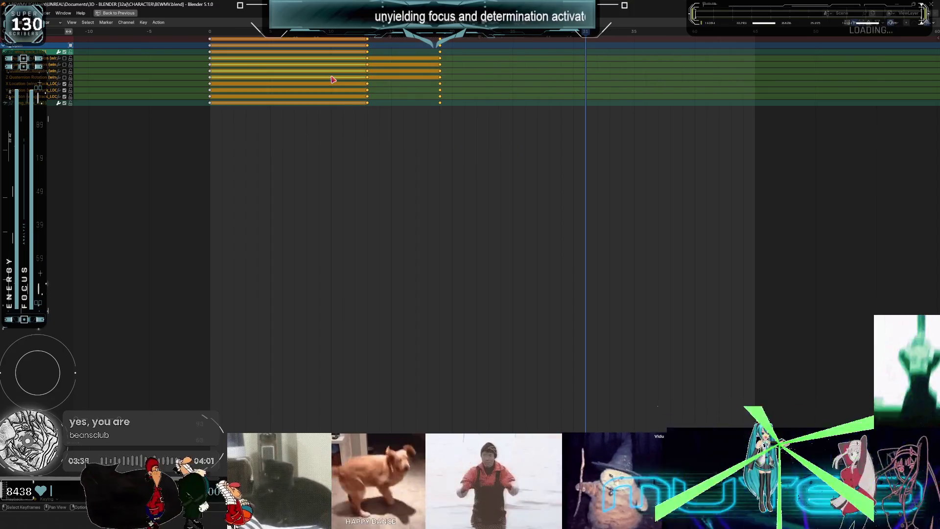
{"action": "key", "text": "Delete"}
{"action": "key", "text": "ctrl+space"}
{"action": "middle_click_drag", "start_coordinate": [358, 51], "coordinate": [264, 123]}
{"action": "mouse_move", "coordinate": [510, 284]}
{"action": "left_mouse_down"}
{"action": "mouse_move", "coordinate": [310, 279]}
{"action": "mouse_move", "coordinate": [381, 279]}
{"action": "left_mouse_up"}
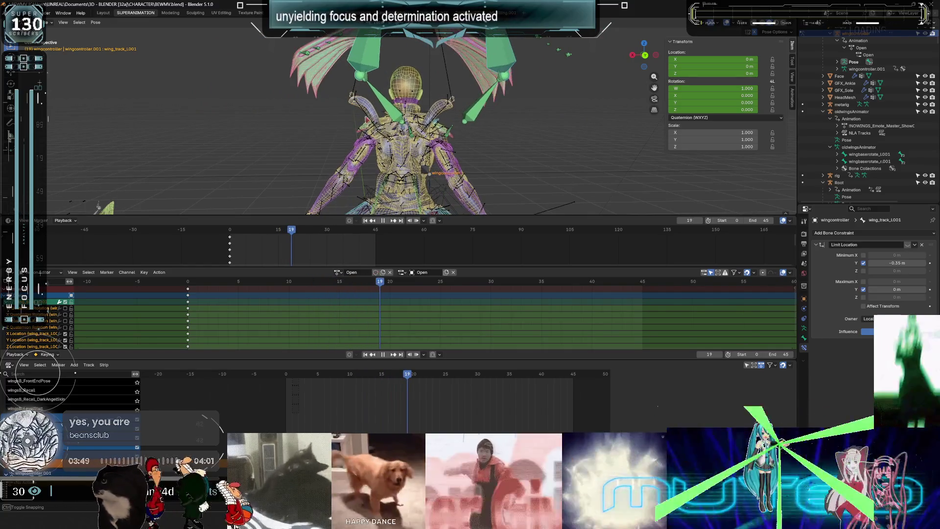
Select wing_ext2_L001 and wing_ext2_r.001 and delete their keyframes before frame 45.
{"action": "left_click", "coordinate": [451, 82]}
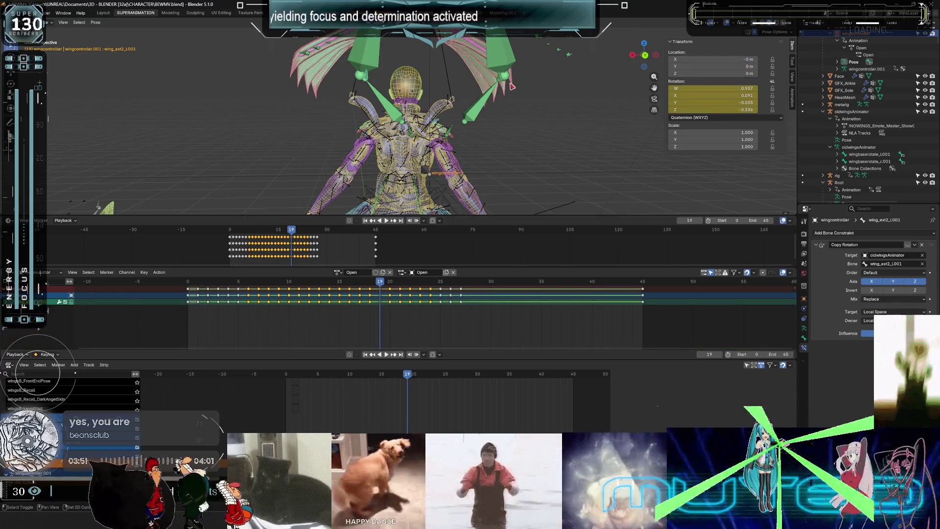
{"action": "left_click", "coordinate": [507, 182], "text": "shift"}
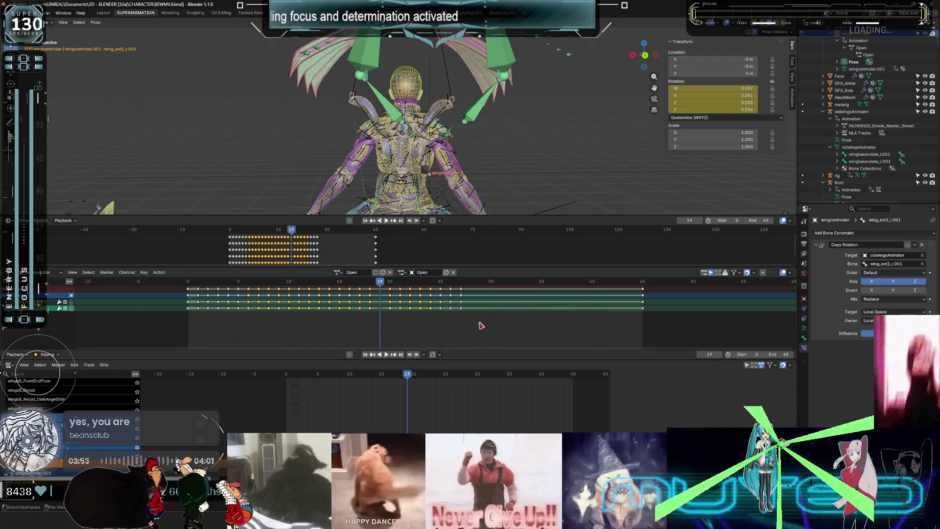
{"action": "left_click_drag", "start_coordinate": [507, 322], "coordinate": [218, 289]}
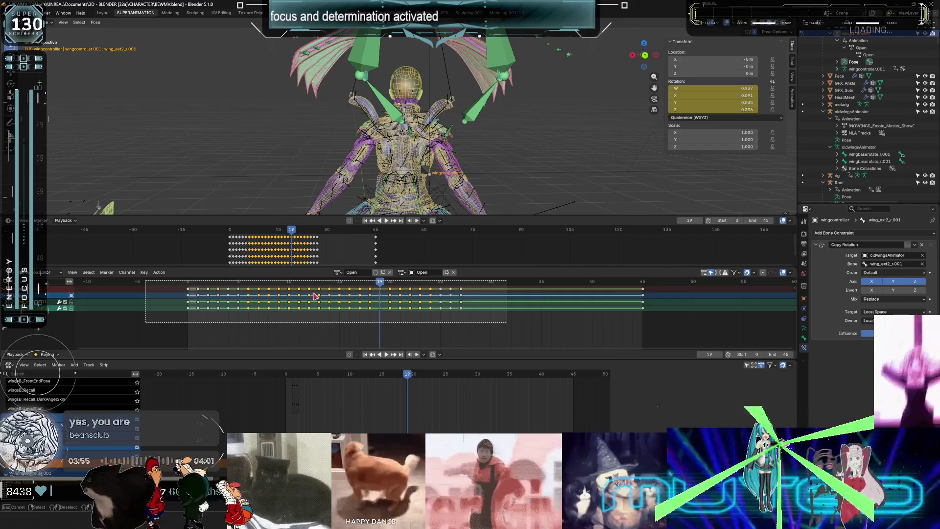
{"action": "key", "text": "Delete"}
Play back the wing animation from several angles, then switch to X-ray wireframe.
{"action": "key", "text": "space"}
{"action": "mouse_move", "coordinate": [381, 283]}
{"action": "left_mouse_down"}
{"action": "mouse_move", "coordinate": [235, 283]}
{"action": "mouse_move", "coordinate": [295, 283]}
{"action": "mouse_move", "coordinate": [320, 271]}
{"action": "left_mouse_up"}
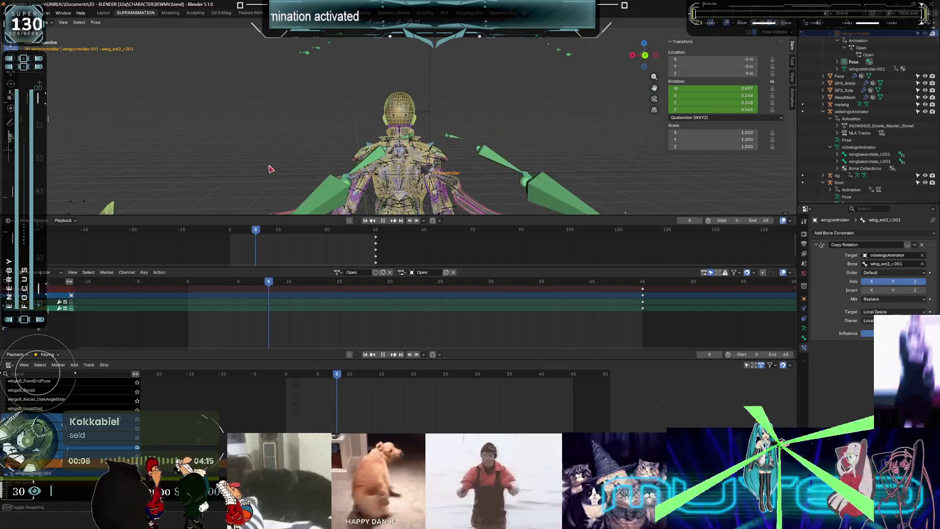
{"action": "scroll", "coordinate": [255, 170], "scroll_direction": "up", "scroll_amount": 4, "text": "alt"}
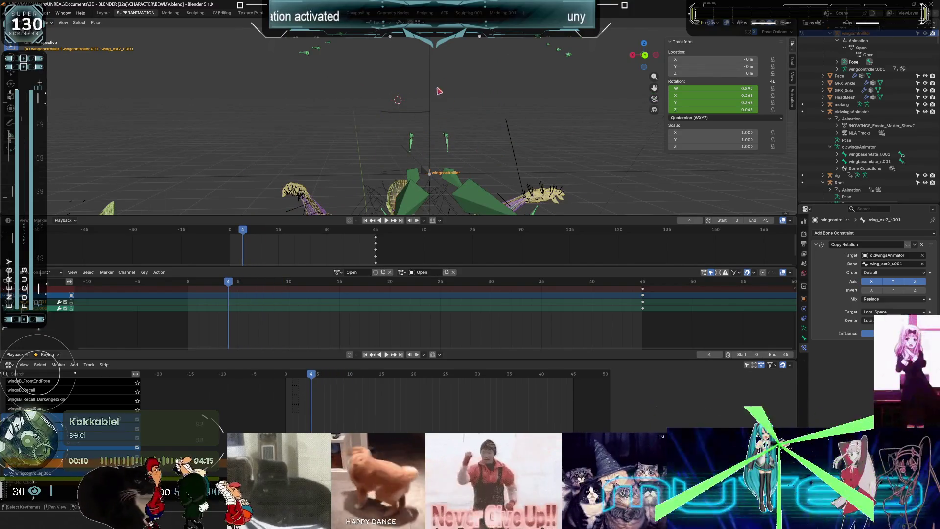
{"action": "mouse_move", "coordinate": [418, 181]}
{"action": "middle_mouse_down"}
{"action": "mouse_move", "coordinate": [399, 148]}
{"action": "mouse_move", "coordinate": [377, 137]}
{"action": "middle_mouse_up"}
{"action": "mouse_move", "coordinate": [266, 237]}
{"action": "left_mouse_down"}
{"action": "mouse_move", "coordinate": [231, 236]}
{"action": "mouse_move", "coordinate": [265, 237]}
{"action": "left_mouse_up"}
{"action": "mouse_move", "coordinate": [447, 108]}
{"action": "middle_mouse_down"}
{"action": "mouse_move", "coordinate": [320, 164]}
{"action": "mouse_move", "coordinate": [195, 147]}
{"action": "mouse_move", "coordinate": [372, 137]}
{"action": "middle_mouse_up"}
{"action": "key", "text": "space"}
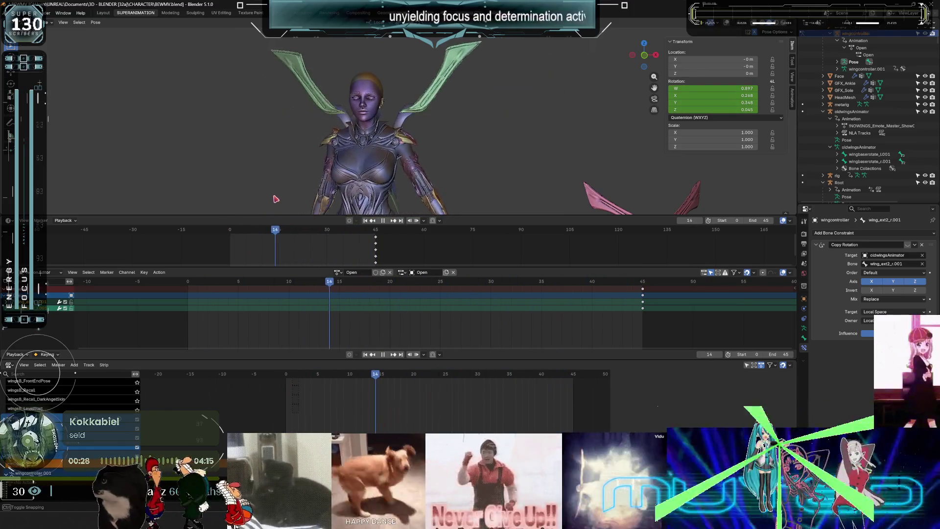
{"action": "key", "text": "space"}
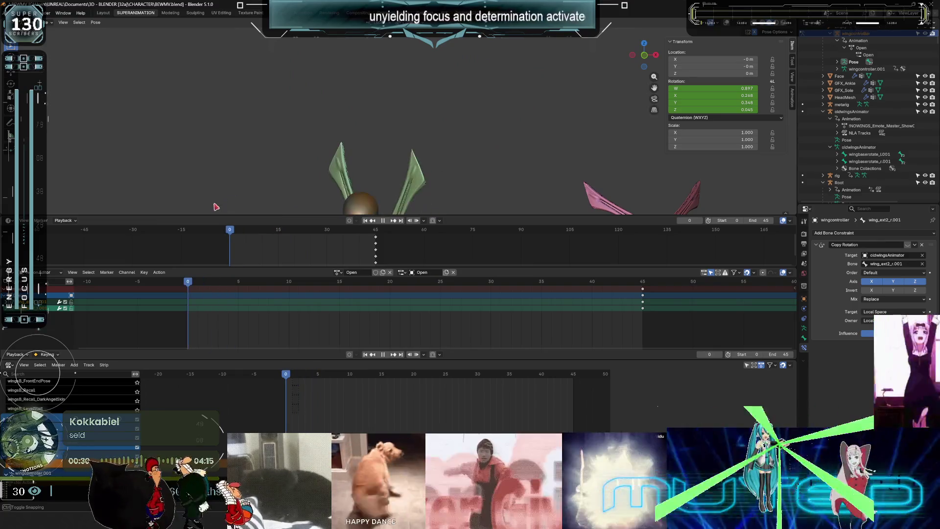
{"action": "mouse_move", "coordinate": [230, 193]}
{"action": "middle_mouse_down"}
{"action": "mouse_move", "coordinate": [362, 151]}
{"action": "mouse_move", "coordinate": [375, 98]}
{"action": "mouse_move", "coordinate": [358, 117]}
{"action": "mouse_move", "coordinate": [360, 155]}
{"action": "middle_mouse_up"}
{"action": "key", "text": "shift+z"}
{"action": "scroll", "coordinate": [367, 138], "scroll_direction": "up", "scroll_amount": 3}
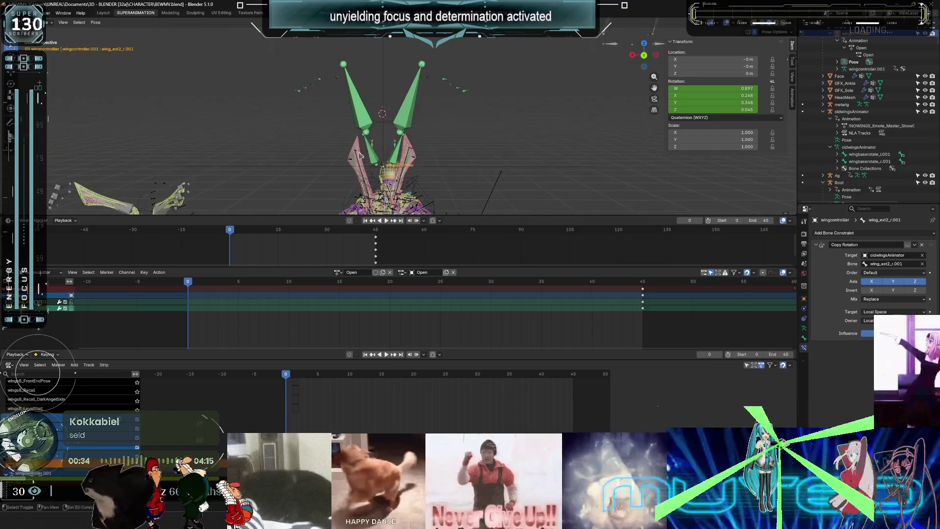
Select the wing_ext2_r.001 bone, then its mirrored left wing_ext2 counterpart.
{"action": "left_click", "coordinate": [379, 152]}
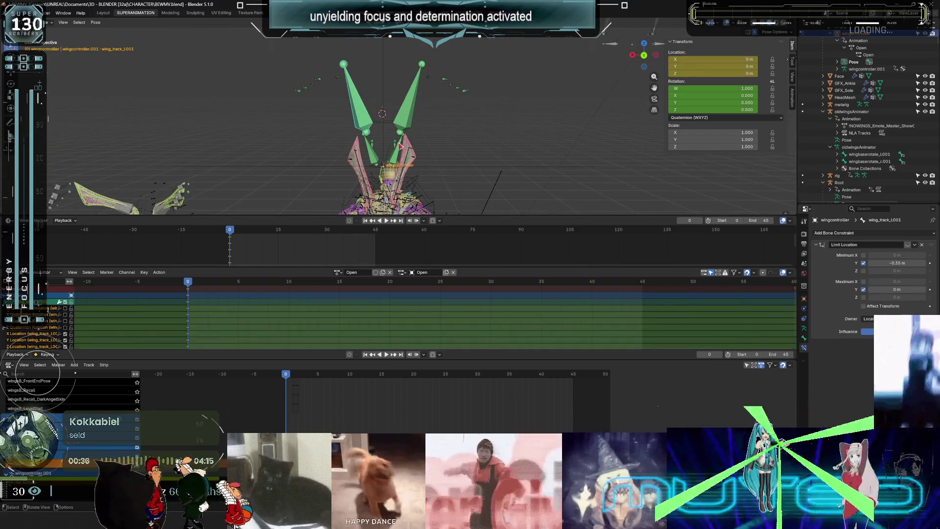
{"action": "scroll", "coordinate": [371, 138], "scroll_direction": "up", "scroll_amount": 3}
{"action": "mouse_move", "coordinate": [371, 138]}
{"action": "middle_mouse_down", "text": "shift"}
{"action": "mouse_move", "coordinate": [360, 104]}
{"action": "mouse_move", "coordinate": [234, 92]}
{"action": "middle_mouse_up", "text": "shift"}
{"action": "left_click", "coordinate": [328, 98], "text": "shift"}
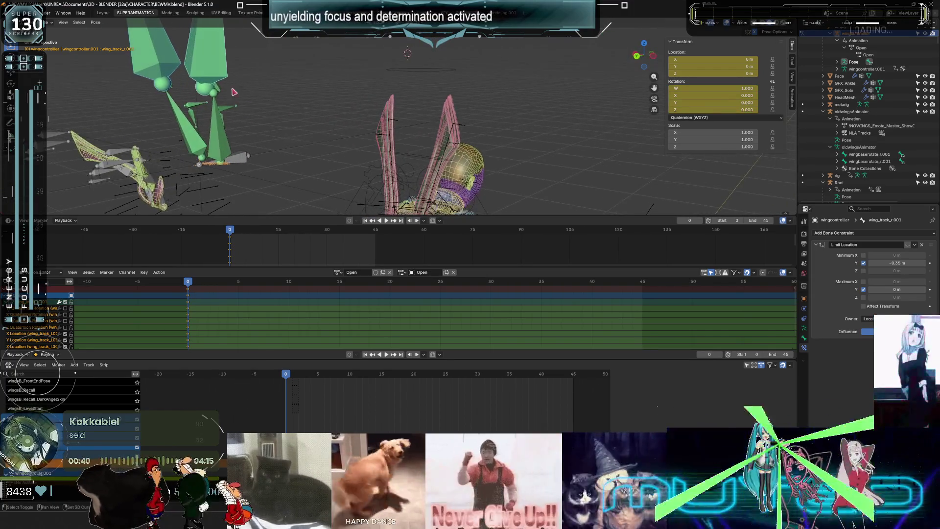
{"action": "left_click", "coordinate": [173, 91]}
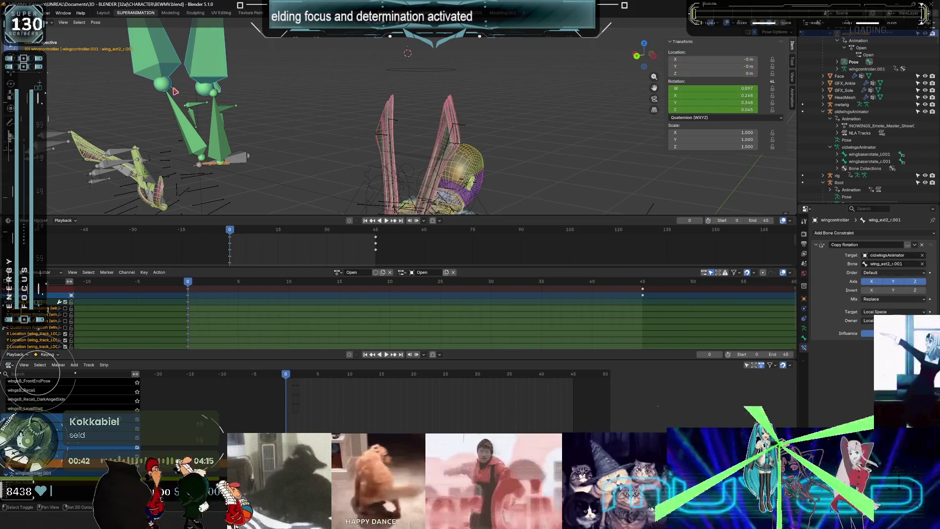
{"action": "key", "text": "ctrl+shift+m"}
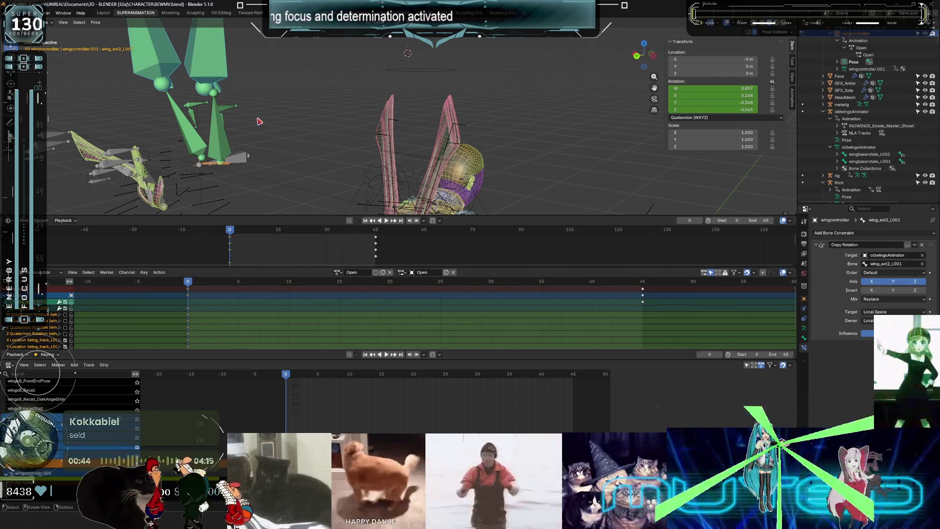
Clear all pose transforms on the left wing_ext2 bone and keyframe its rotation and location.
{"action": "left_click", "coordinate": [96, 22]}
{"action": "mouse_move", "coordinate": [118, 38]}
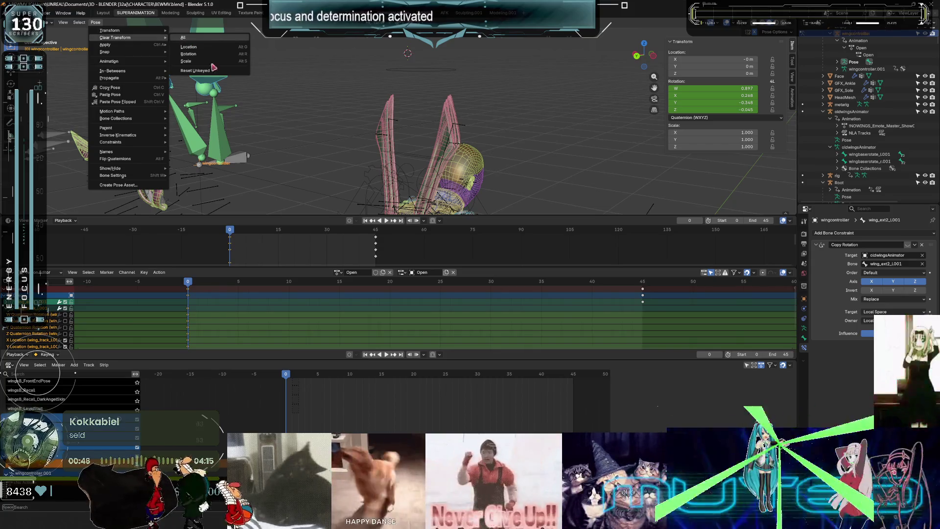
{"action": "key", "text": "Return"}
{"action": "key", "text": "k"}
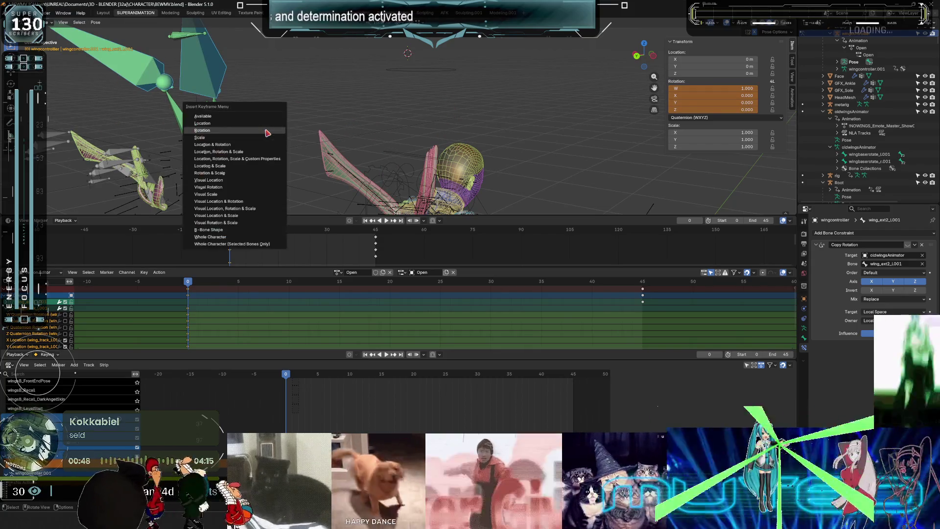
{"action": "left_click", "coordinate": [267, 130]}
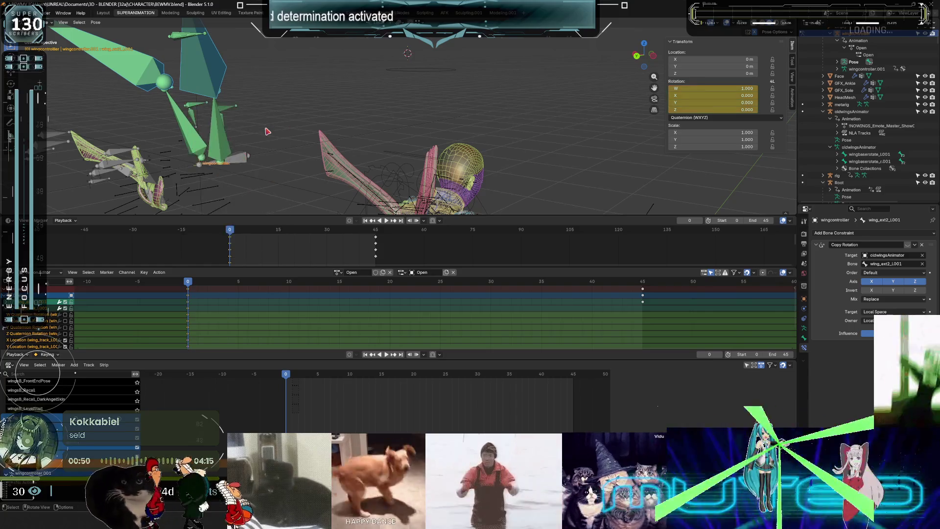
{"action": "key", "text": "k"}
{"action": "left_click", "coordinate": [272, 124]}
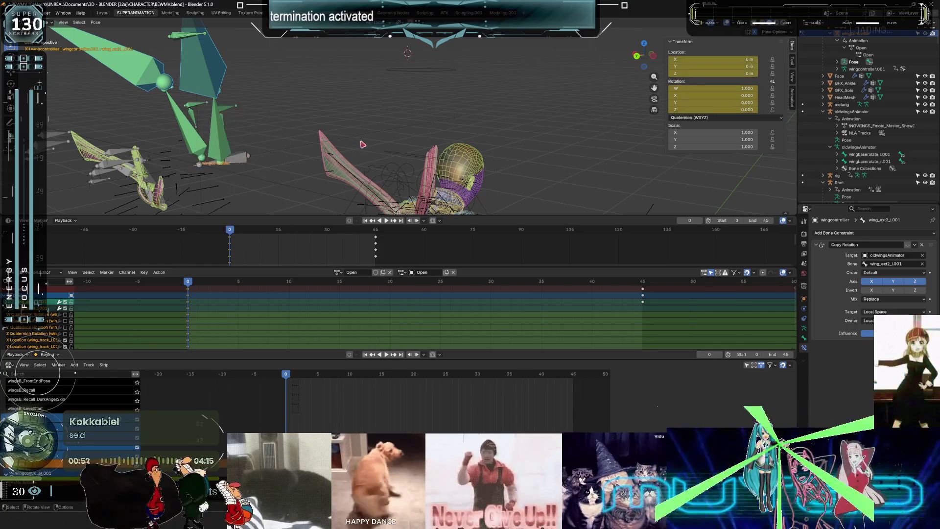
Switch to the Modeling workspace and exit edit mode on the armature.
{"action": "middle_click_drag", "start_coordinate": [351, 142], "coordinate": [374, 138]}
{"action": "key", "text": "ctrl+space"}
{"action": "mouse_move", "coordinate": [461, 95]}
{"action": "middle_mouse_down"}
{"action": "mouse_move", "coordinate": [417, 168]}
{"action": "mouse_move", "coordinate": [289, 191]}
{"action": "middle_mouse_up"}
{"action": "key", "text": "ctrl+space"}
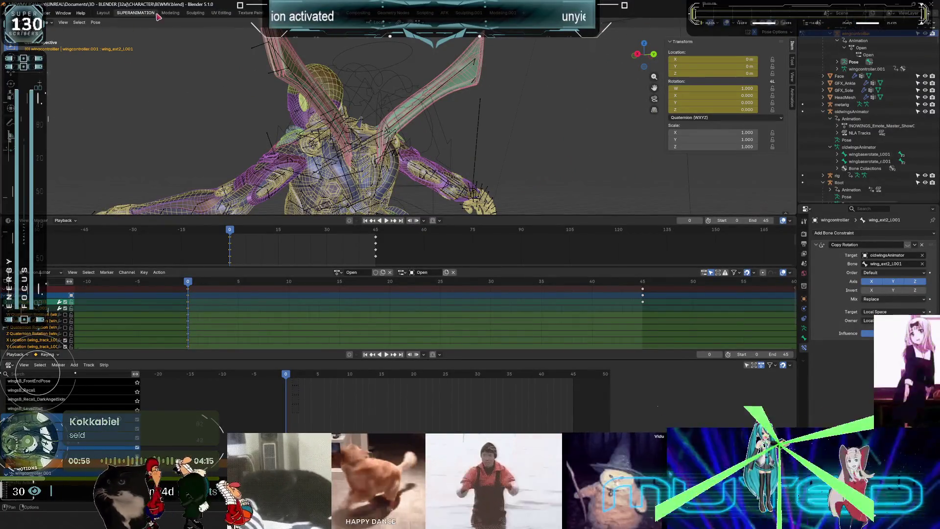
{"action": "key", "text": "ctrl+Page_Down"}
{"action": "mouse_move", "coordinate": [386, 164]}
{"action": "middle_mouse_down"}
{"action": "mouse_move", "coordinate": [406, 158]}
{"action": "mouse_move", "coordinate": [427, 174]}
{"action": "middle_mouse_up"}
{"action": "key", "text": "Tab"}
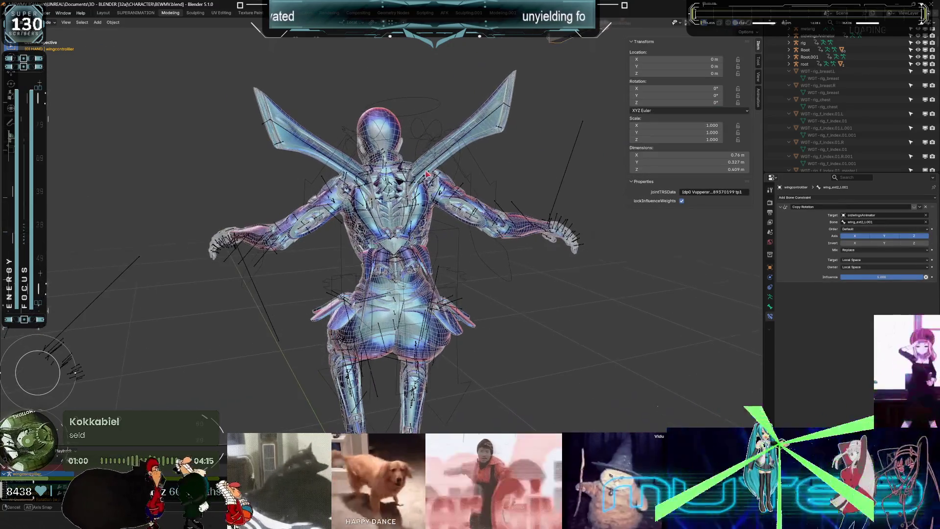
Preview the animation, then apply a pale white-cyan MatCap in Viewport Shading.
{"action": "key", "text": "space"}
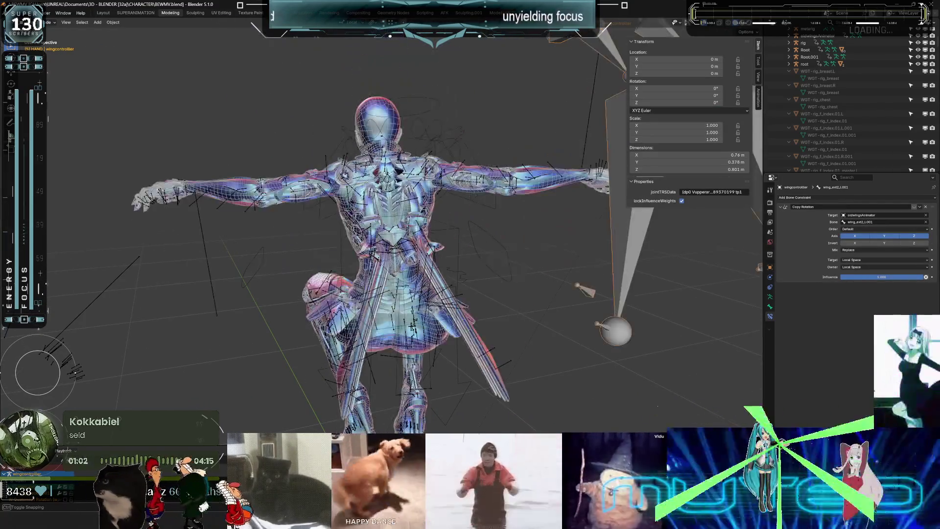
{"action": "key", "text": "space"}
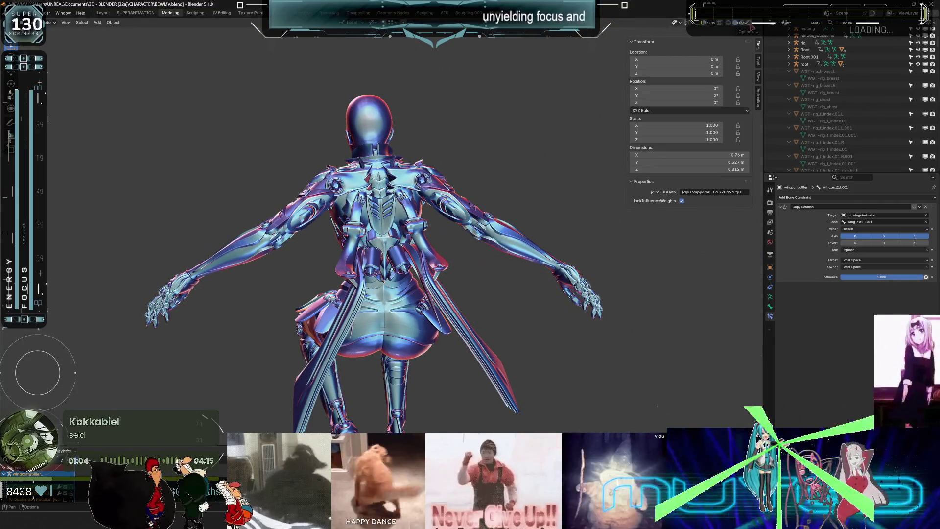
{"action": "left_click", "coordinate": [752, 25]}
{"action": "left_click", "coordinate": [752, 73]}
{"action": "left_click", "coordinate": [714, 142]}
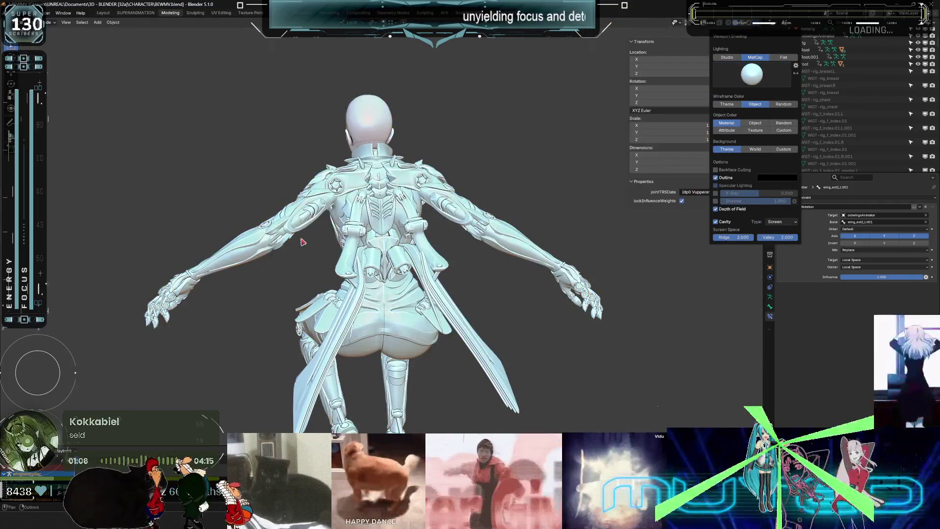
Orbit over the character's back to inspect the blade wings, then maximize the 3D view.
{"action": "middle_click_drag", "start_coordinate": [340, 252], "coordinate": [351, 283]}
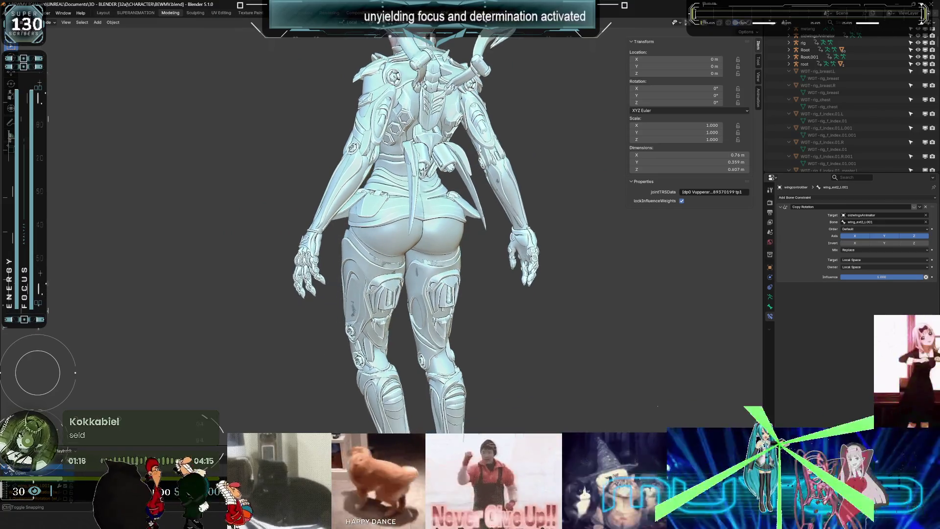
{"action": "mouse_move", "coordinate": [516, 110]}
{"action": "middle_mouse_down"}
{"action": "mouse_move", "coordinate": [504, 256]}
{"action": "mouse_move", "coordinate": [470, 266]}
{"action": "middle_mouse_up"}
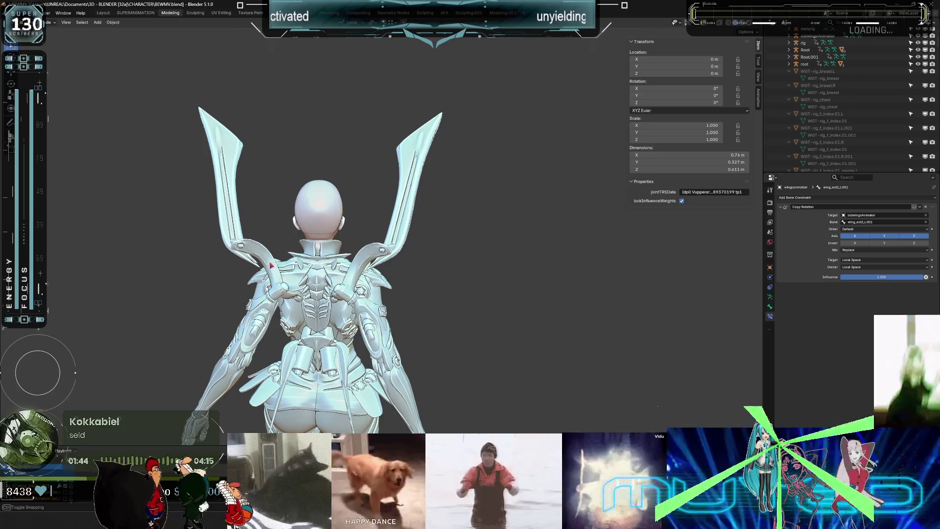
{"action": "key", "text": "ctrl+space"}
Show the wireframe overlay, enter Pose Mode, and select the wing_track_r.001 bone.
{"action": "key", "text": "shift+alt+z"}
{"action": "mouse_move", "coordinate": [504, 296]}
{"action": "middle_mouse_down"}
{"action": "mouse_move", "coordinate": [352, 240]}
{"action": "mouse_move", "coordinate": [494, 206]}
{"action": "mouse_move", "coordinate": [606, 157]}
{"action": "middle_mouse_up"}
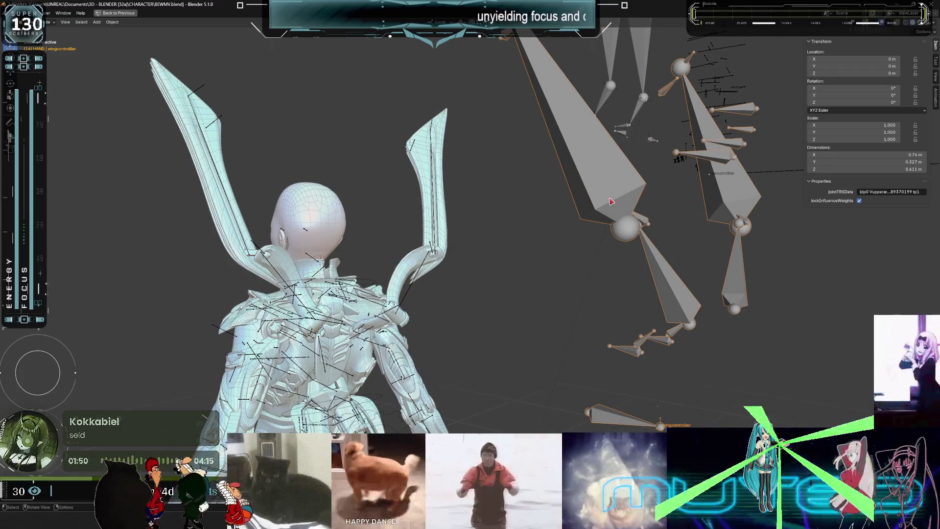
{"action": "key", "text": "ctrl+Tab"}
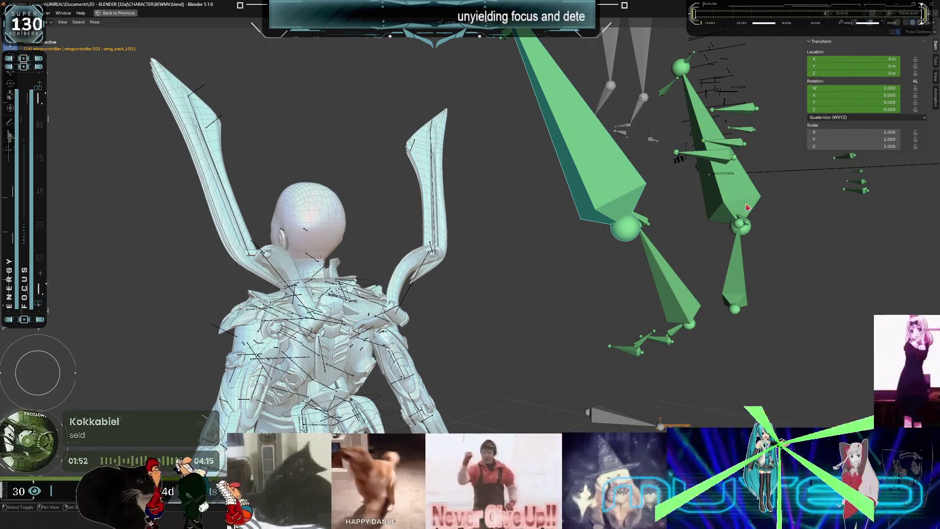
{"action": "left_click", "coordinate": [673, 230]}
{"action": "middle_click_drag", "start_coordinate": [655, 227], "coordinate": [594, 210]}
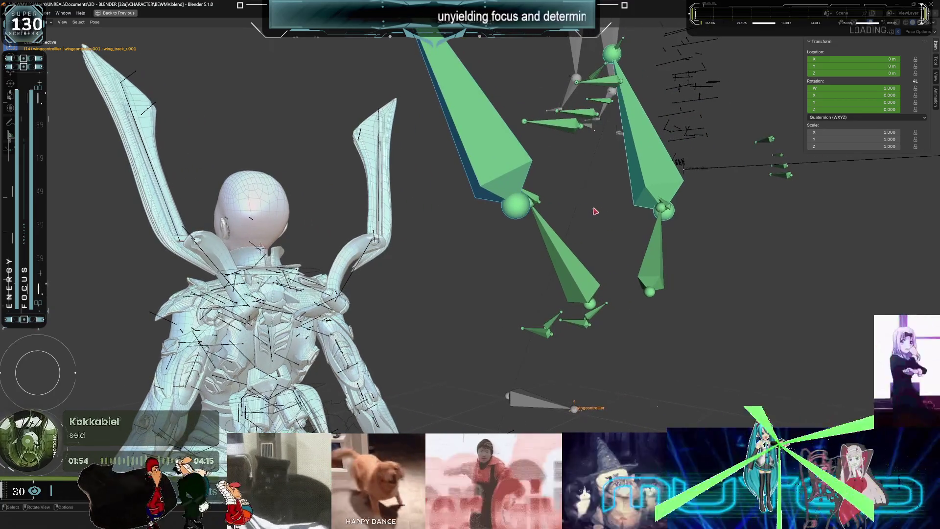
Move wing_track_r.001 along its local Y to swing the wings, then restore the layout.
{"action": "key", "text": "g"}
{"action": "key", "text": "y"}
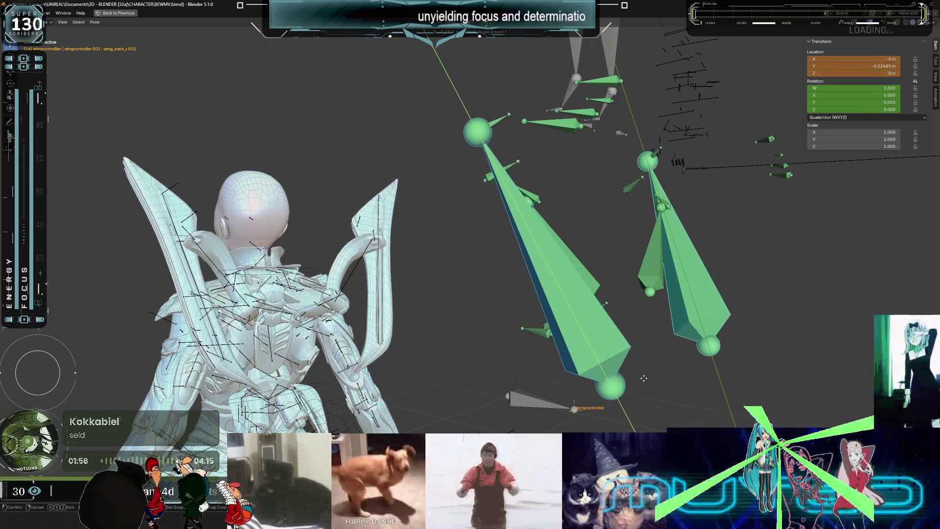
{"action": "left_click", "coordinate": [649, 395]}
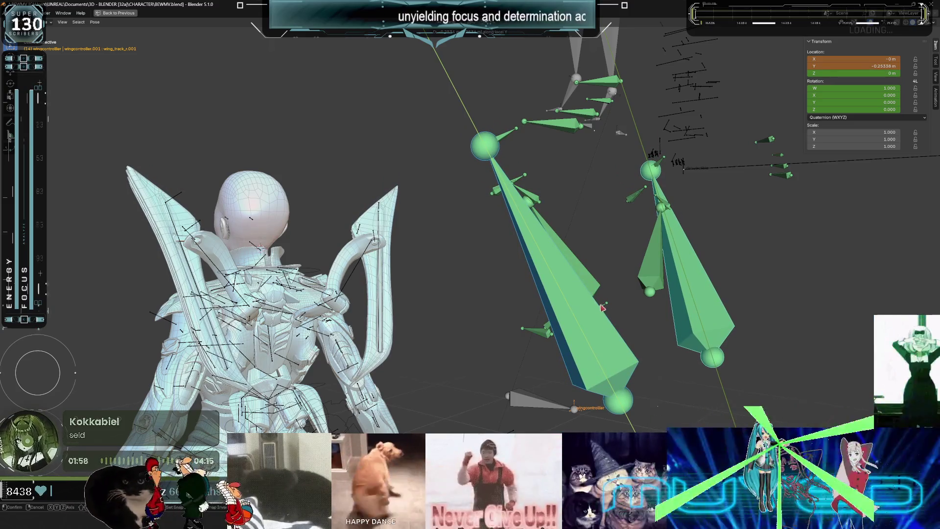
{"action": "mouse_move", "coordinate": [531, 296]}
{"action": "middle_mouse_down"}
{"action": "mouse_move", "coordinate": [491, 304]}
{"action": "mouse_move", "coordinate": [534, 297]}
{"action": "middle_mouse_up"}
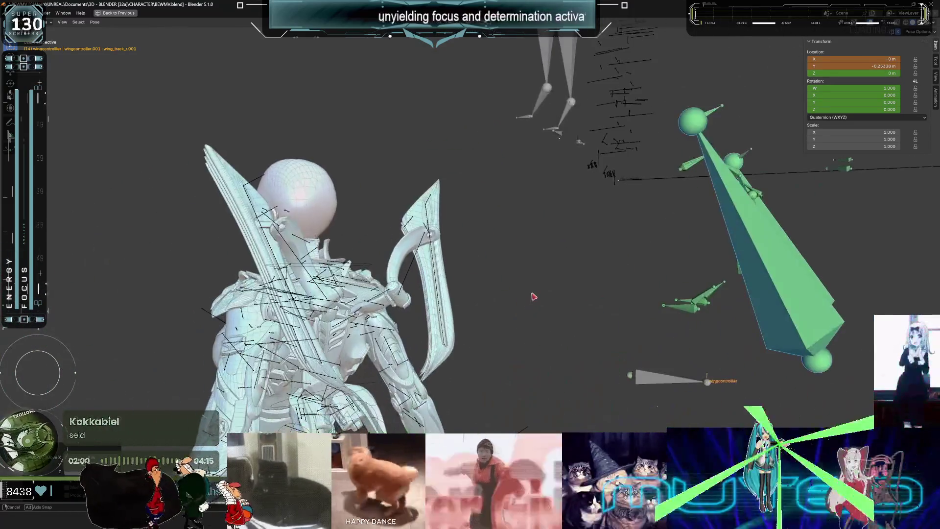
{"action": "key", "text": "ctrl+space"}
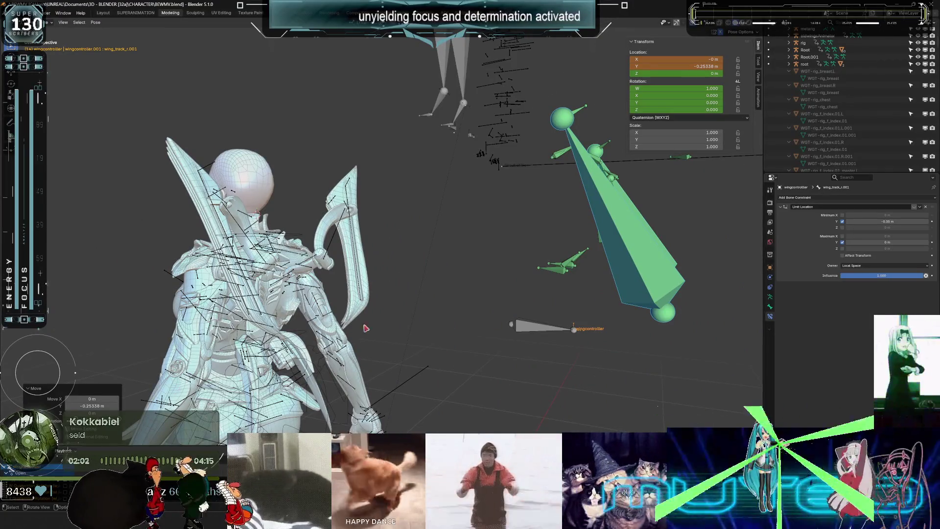
{"action": "key", "text": "b"}
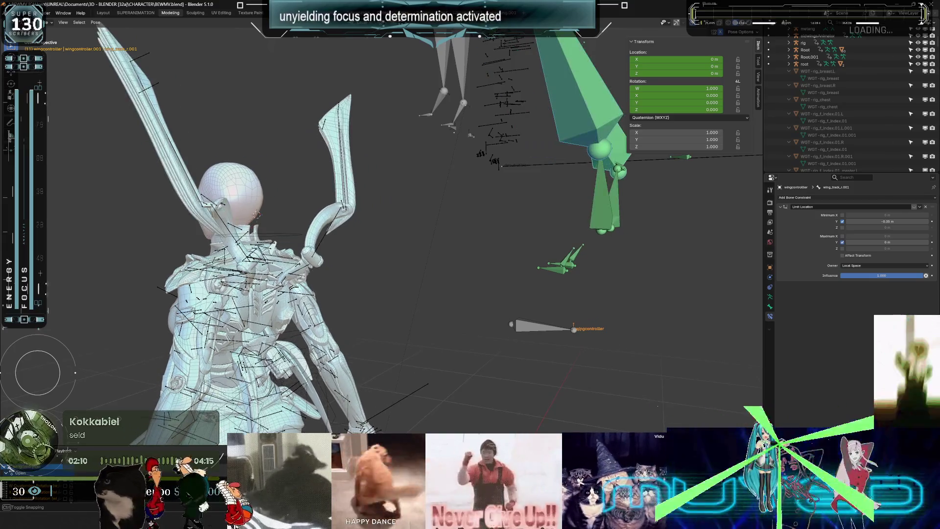
Keyframe wing_track_r.001's location and rotation at frame 12, then play back the wing motion.
{"action": "mouse_move", "coordinate": [272, 288]}
{"action": "middle_mouse_down"}
{"action": "mouse_move", "coordinate": [378, 241]}
{"action": "mouse_move", "coordinate": [387, 259]}
{"action": "mouse_move", "coordinate": [426, 280]}
{"action": "middle_mouse_up"}
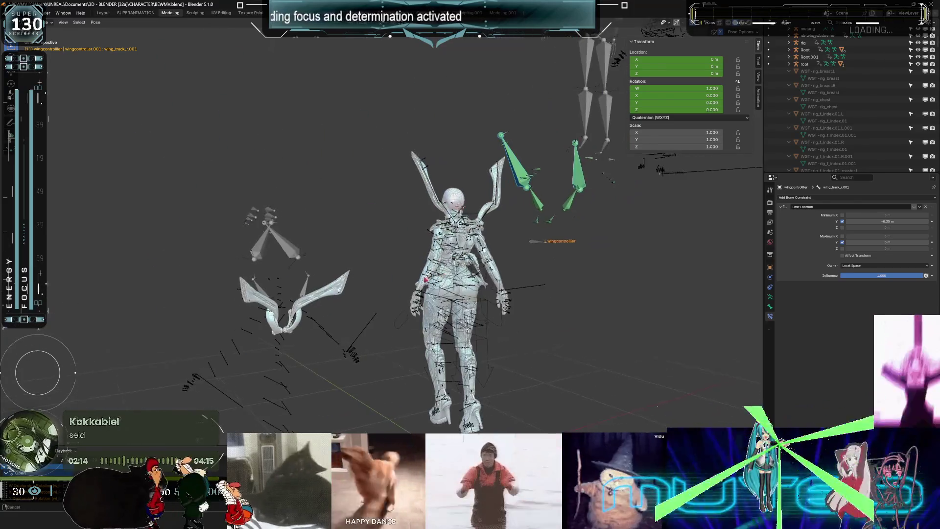
{"action": "middle_click_drag", "start_coordinate": [406, 408], "coordinate": [390, 408]}
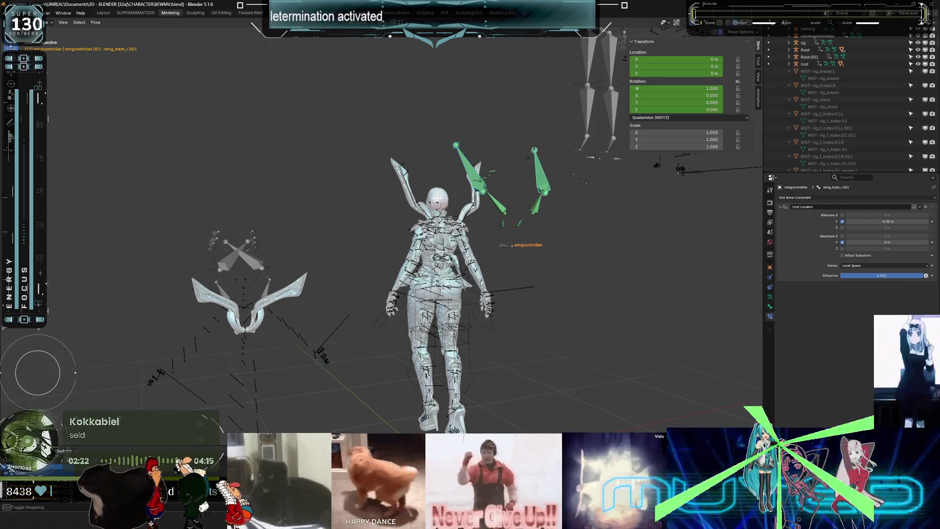
{"action": "middle_click_drag", "start_coordinate": [492, 228], "coordinate": [472, 226], "text": "shift"}
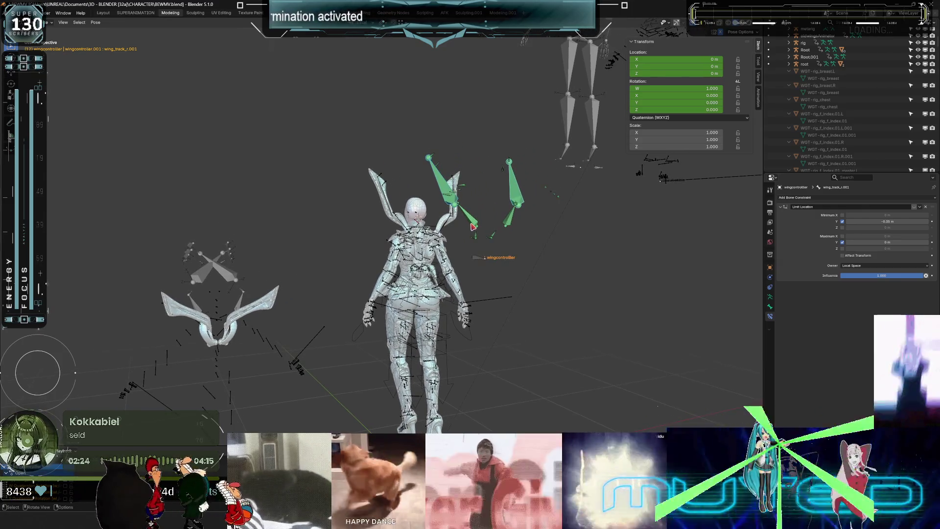
{"action": "key", "text": "k"}
{"action": "left_click", "coordinate": [473, 225]}
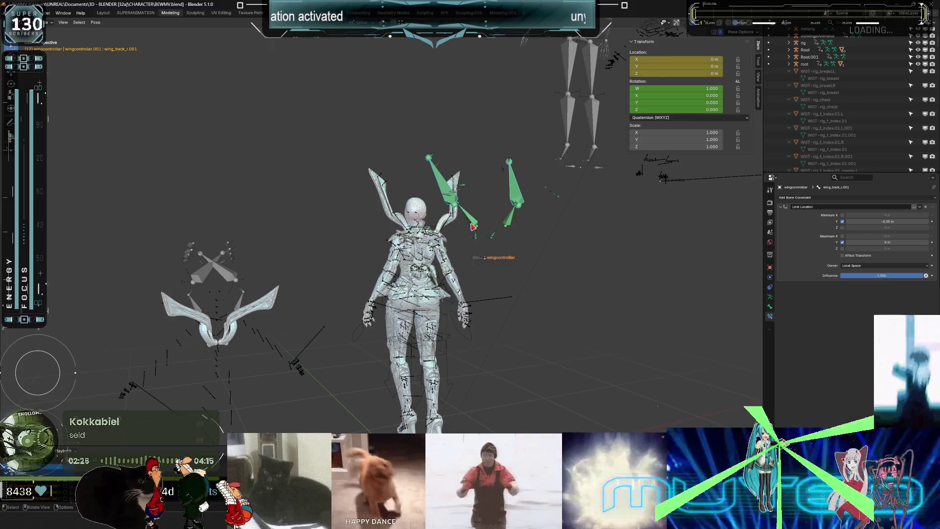
{"action": "key", "text": "k"}
{"action": "left_click", "coordinate": [408, 230]}
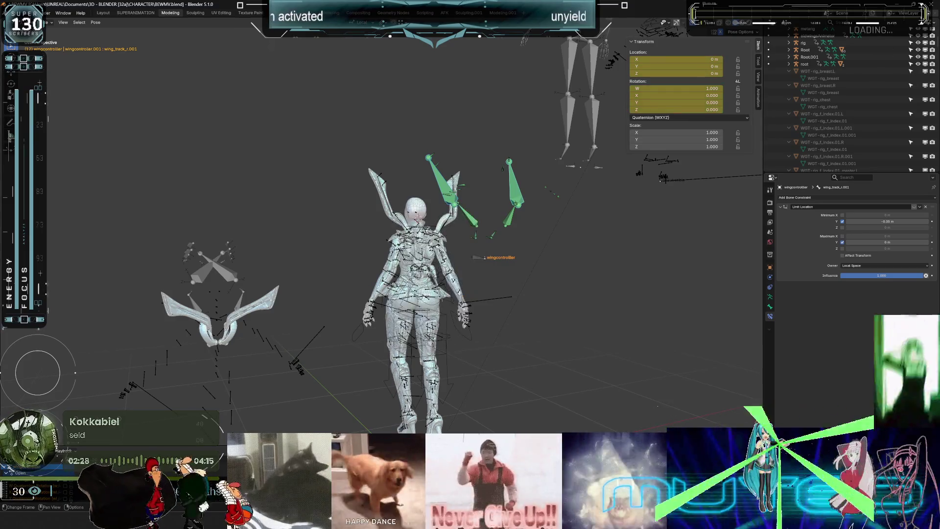
{"action": "key", "text": "space"}
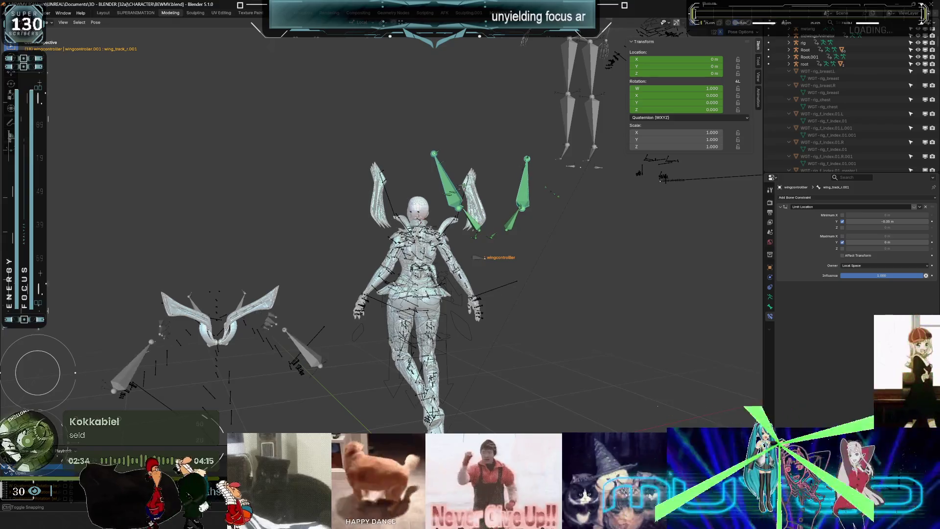
{"action": "scroll", "coordinate": [476, 218], "scroll_direction": "up", "scroll_amount": 6}
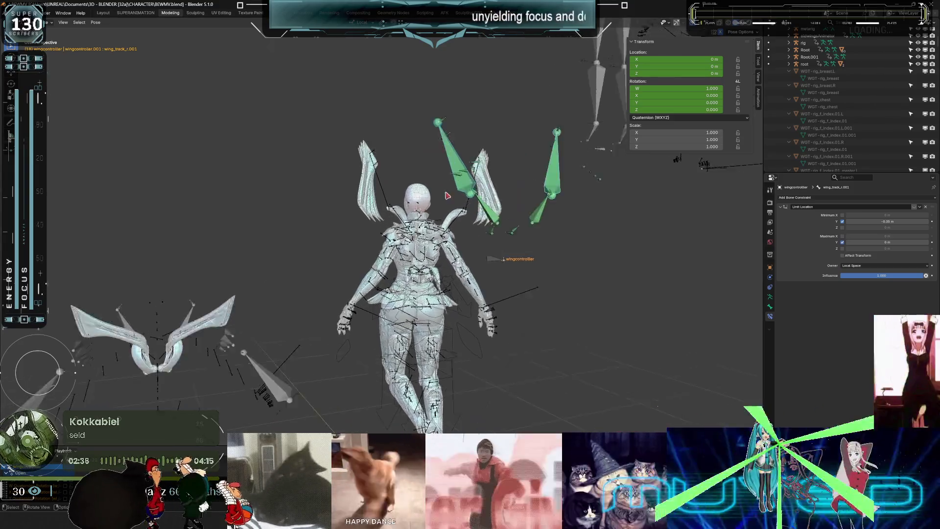
Move wing_track_r.001 along Y to -0.32691 m, then go back to frame 16.
{"action": "key", "text": "g"}
{"action": "key", "text": "y"}
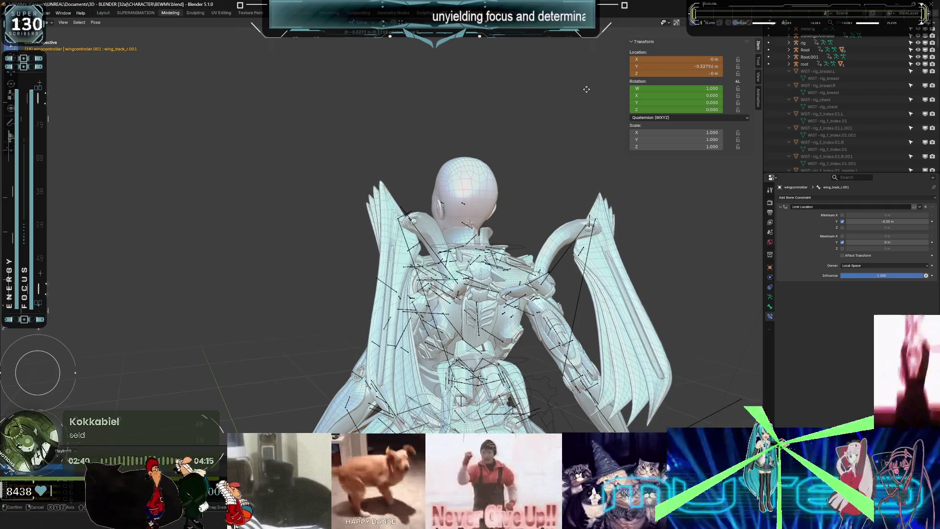
{"action": "left_click", "coordinate": [509, 142]}
{"action": "key", "text": "Left"}
{"action": "key", "text": "Left"}
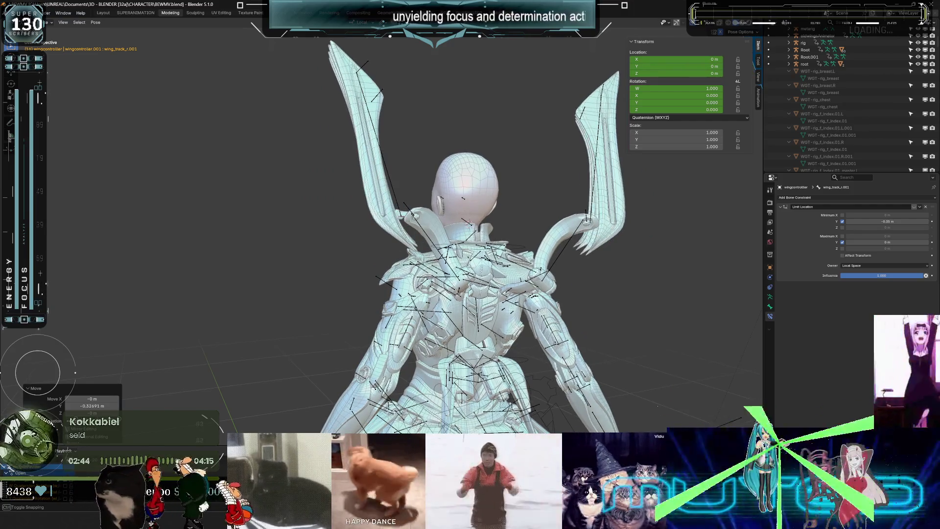
Reposition the wing track bone to Y -0.25646 m, then step back to frame 14.
{"action": "key", "text": "g"}
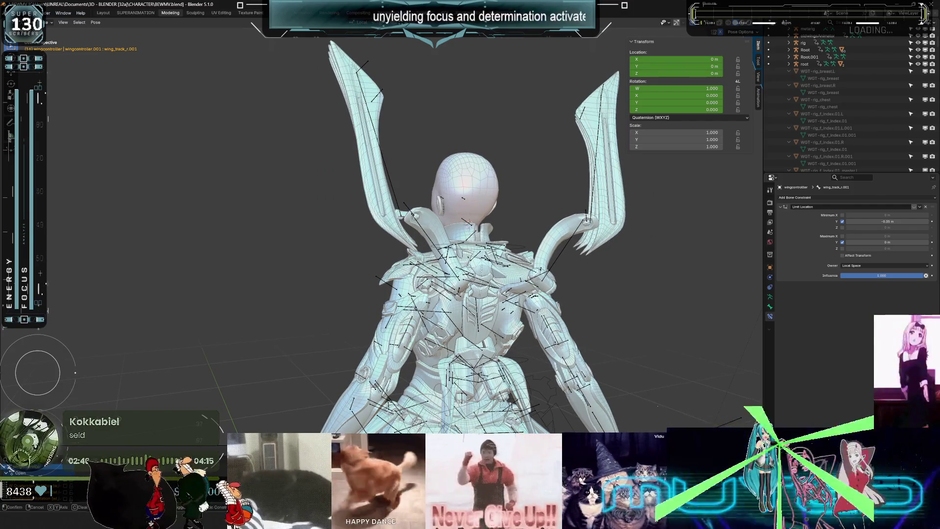
{"action": "key", "text": "g"}
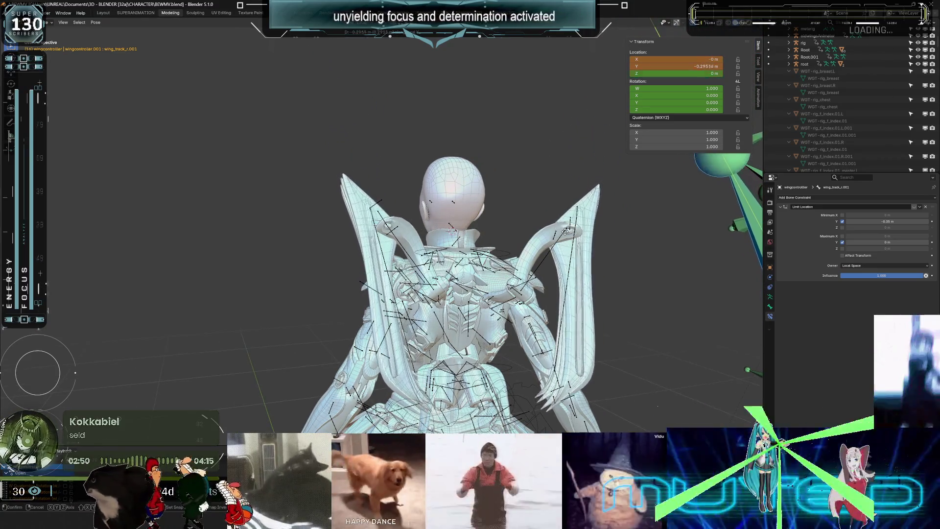
{"action": "left_click", "coordinate": [540, 168]}
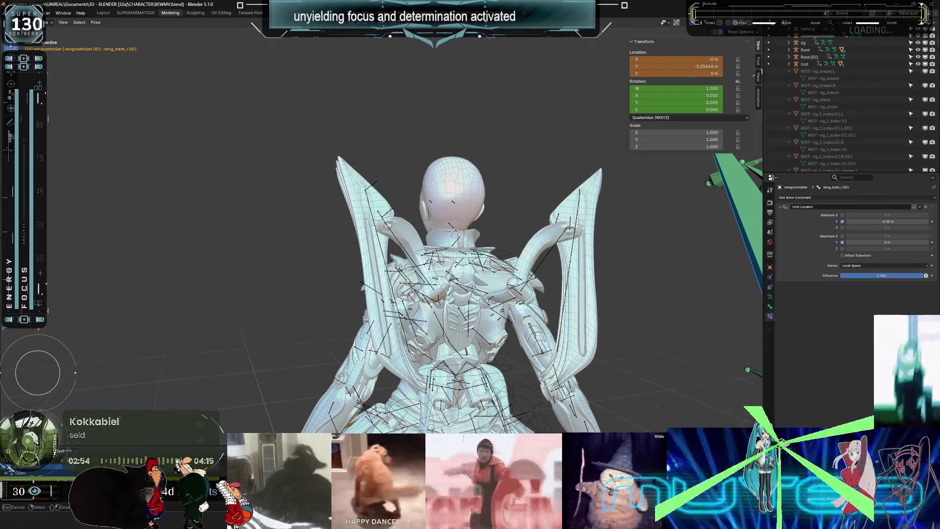
{"action": "key", "text": "Left"}
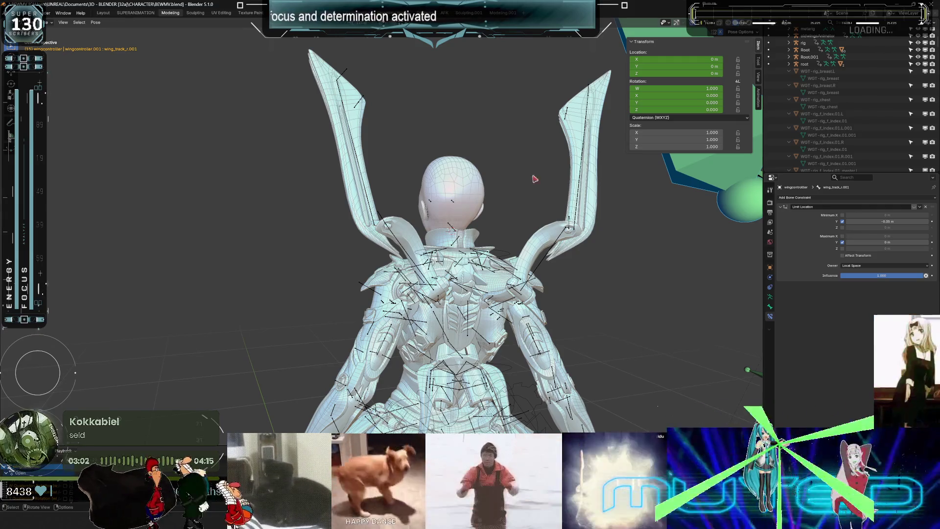
{"action": "key", "text": "Left"}
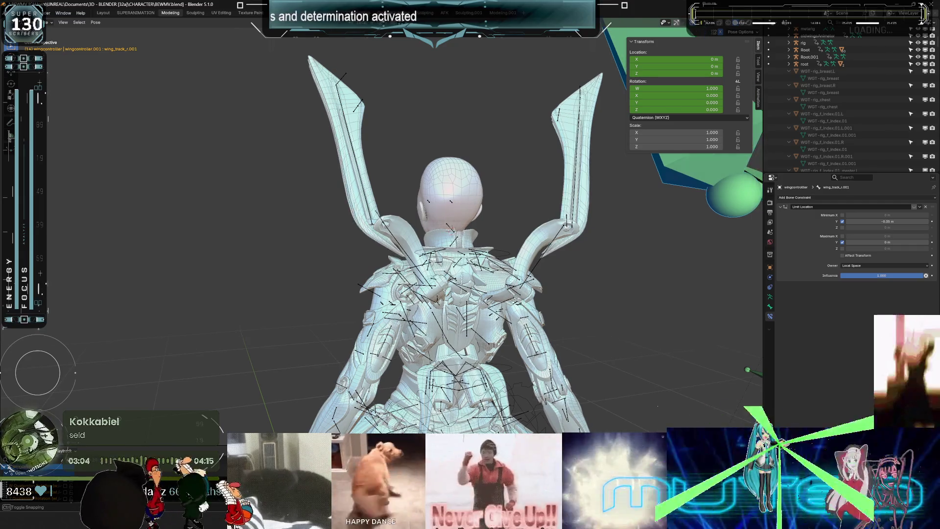
At frame 14, move the wing track bone again to adjust the wing pose.
{"action": "middle_click_drag", "start_coordinate": [438, 256], "coordinate": [424, 295]}
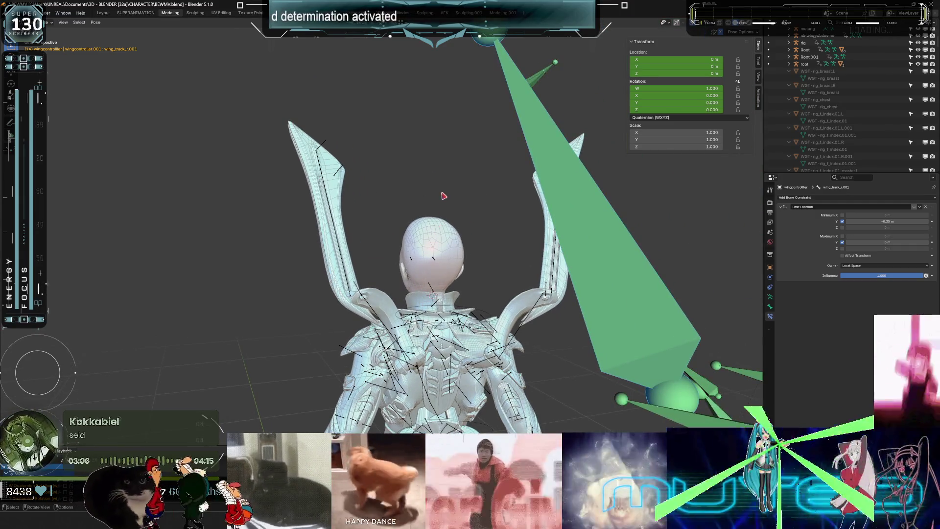
{"action": "key", "text": "g"}
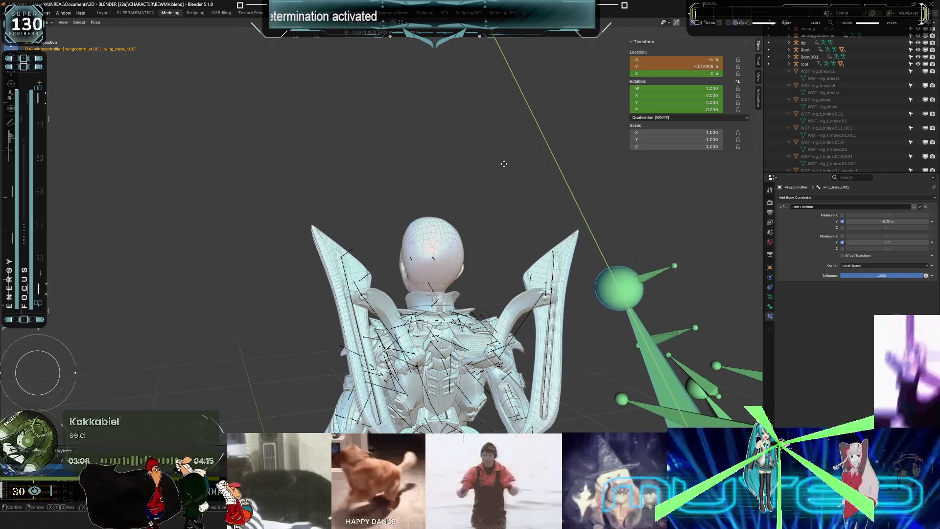
{"action": "left_click", "coordinate": [473, 285]}
{"action": "middle_click_drag", "start_coordinate": [472, 288], "coordinate": [435, 220], "text": "shift"}
Insert rotation and location keyframes on the wing track bone.
{"action": "key", "text": "k"}
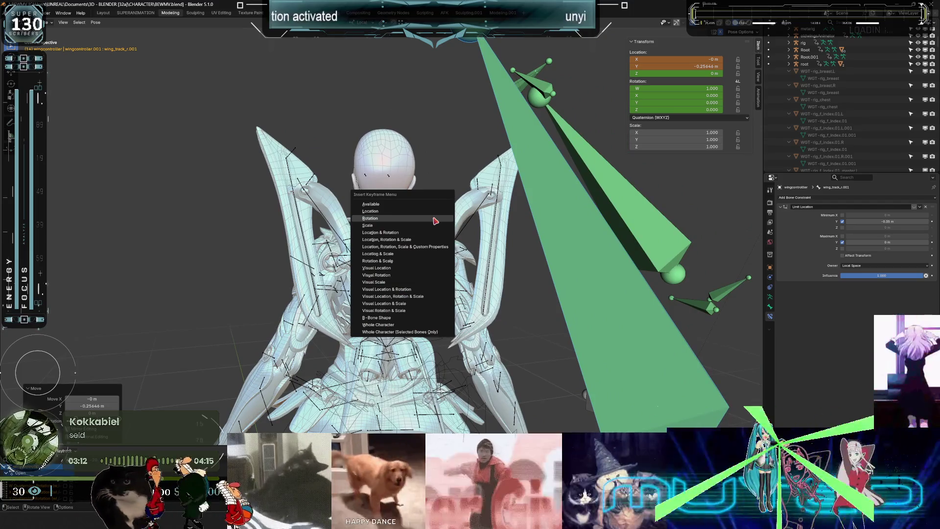
{"action": "left_click", "coordinate": [436, 221]}
{"action": "key", "text": "k"}
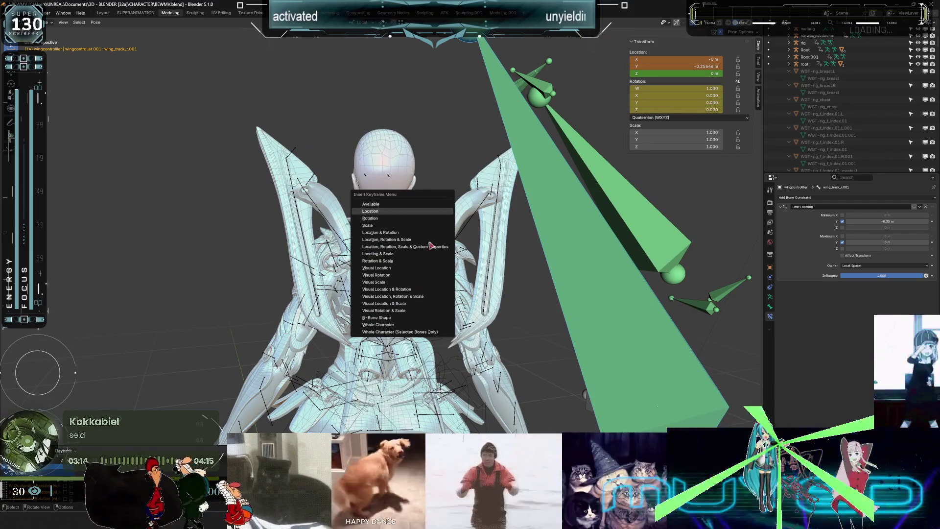
{"action": "left_click", "coordinate": [431, 245]}
Step through frames 20, 23, 19 and 26 to review the wing motion.
{"action": "key", "text": "Right"}
{"action": "key", "text": "Right"}
{"action": "key", "text": "Right"}
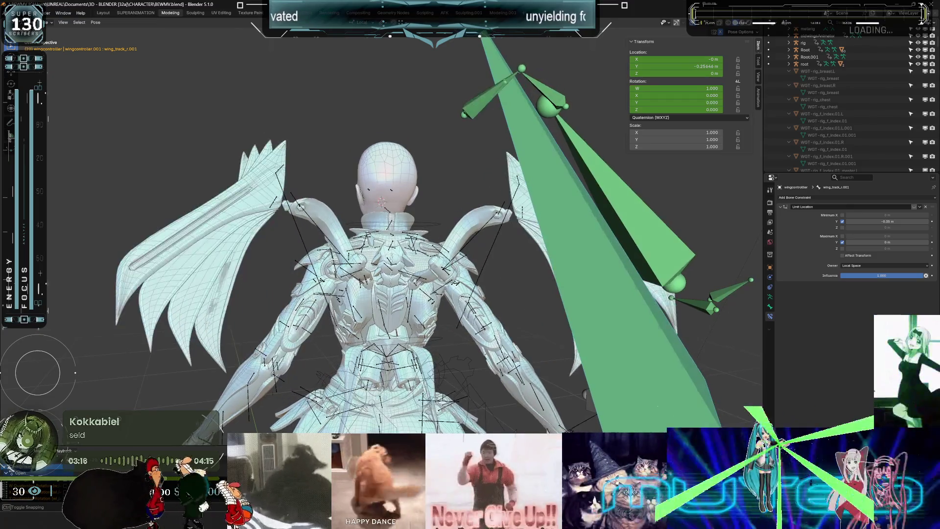
{"action": "key", "text": "Right"}
{"action": "key", "text": "Right"}
{"action": "key", "text": "Right"}
{"action": "key", "text": "Left"}
{"action": "key", "text": "Left"}
{"action": "key", "text": "Left"}
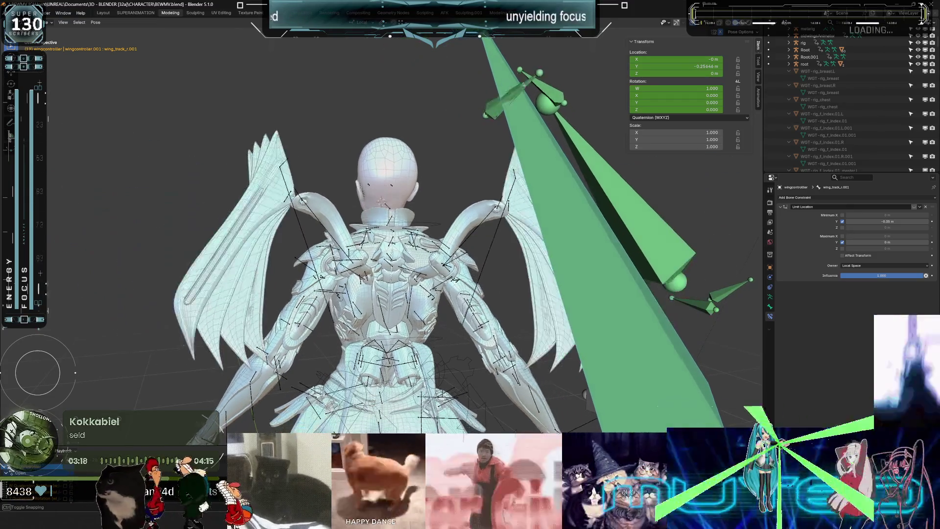
{"action": "key", "text": "Right"}
{"action": "key", "text": "Right"}
{"action": "key", "text": "Right"}
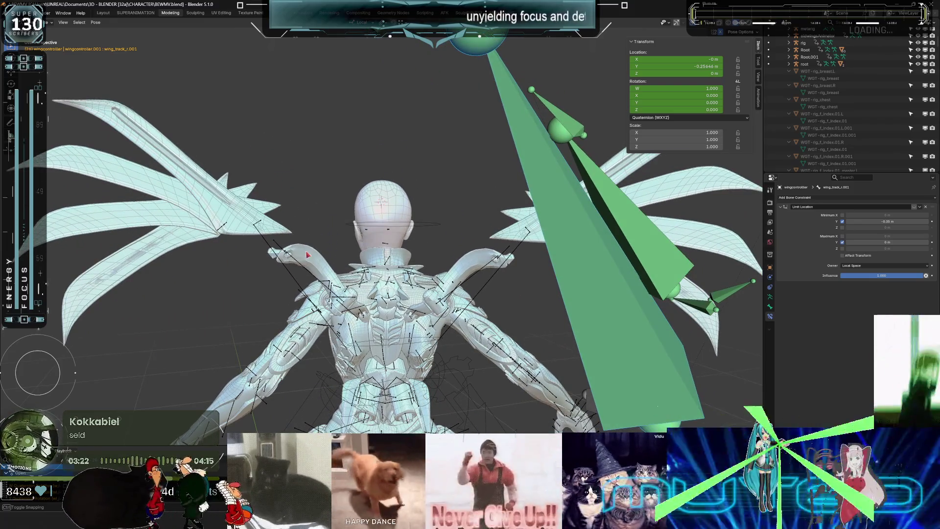
{"action": "scroll", "coordinate": [308, 255], "scroll_direction": "down", "scroll_amount": 5}
{"action": "mouse_move", "coordinate": [307, 255]}
{"action": "middle_mouse_down"}
{"action": "mouse_move", "coordinate": [361, 256]}
{"action": "mouse_move", "coordinate": [151, 277]}
{"action": "mouse_move", "coordinate": [340, 224]}
{"action": "middle_mouse_up"}
Hide and restore viewport overlays to inspect the mesh, then view the wings from behind.
{"action": "key", "text": "shift+alt+z"}
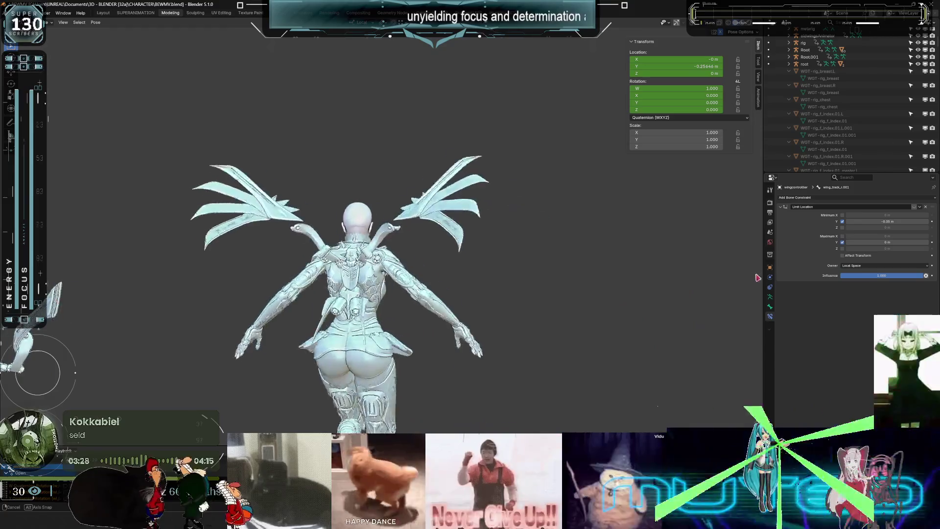
{"action": "scroll", "coordinate": [340, 224], "scroll_direction": "up", "scroll_amount": 4}
{"action": "key", "text": "shift+alt+z"}
{"action": "scroll", "coordinate": [340, 225], "scroll_direction": "up", "scroll_amount": 3}
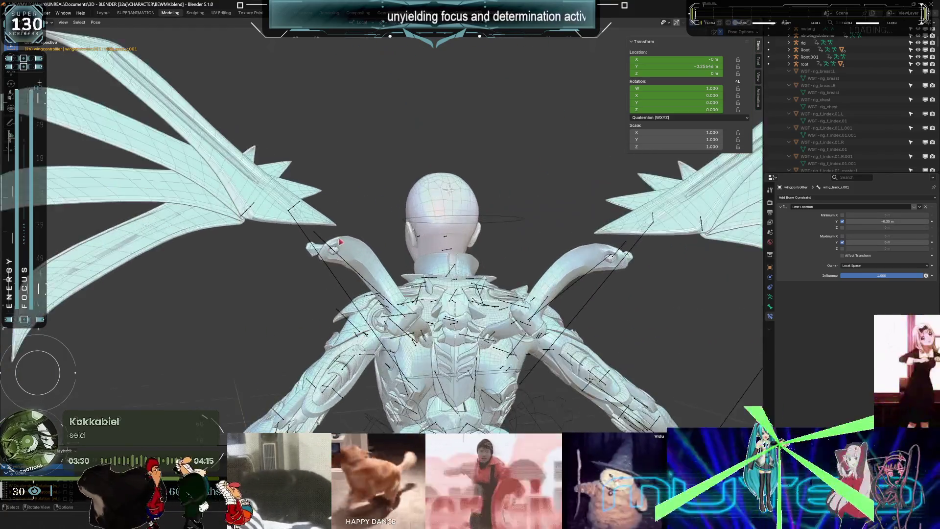
{"action": "scroll", "coordinate": [447, 240], "scroll_direction": "down", "scroll_amount": 3}
{"action": "middle_click_drag", "start_coordinate": [447, 240], "coordinate": [395, 244]}
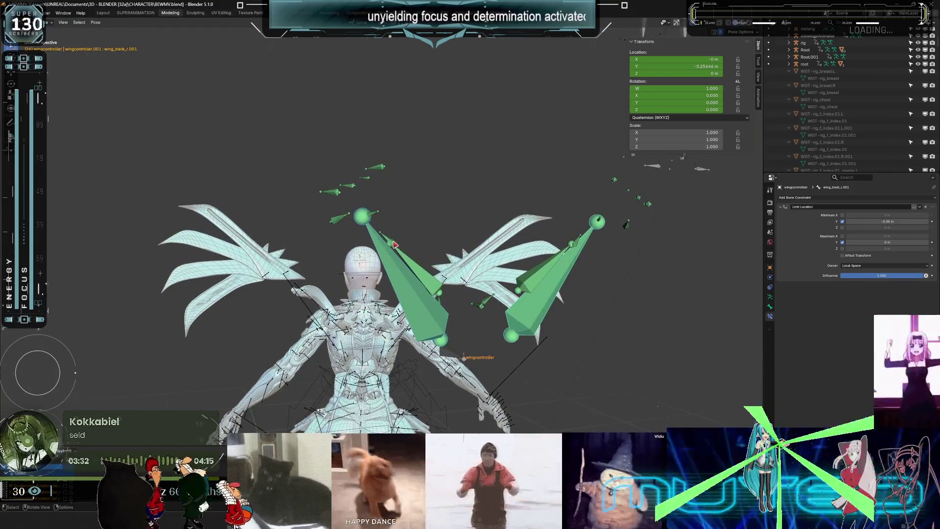
Select wing_ext2_l.001 and freely rotate it to a new blade angle.
{"action": "left_click", "coordinate": [377, 215]}
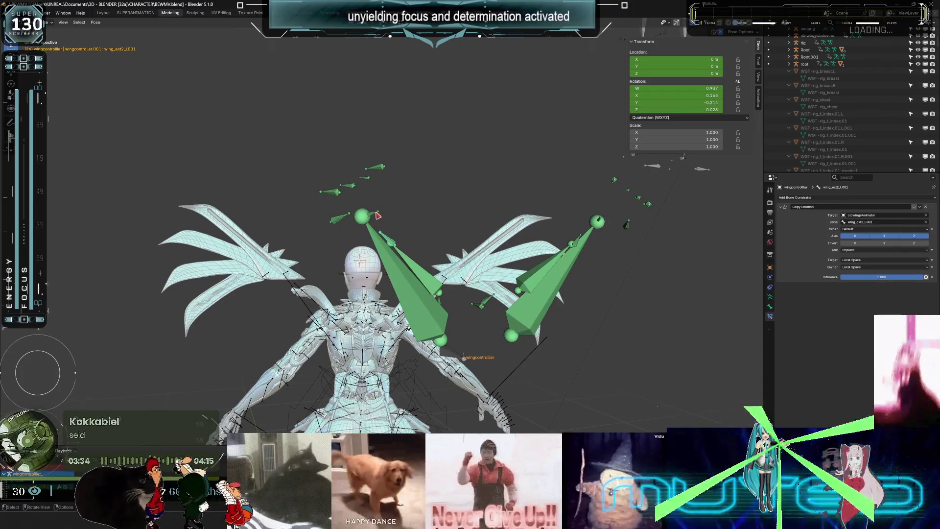
{"action": "left_click", "coordinate": [377, 215]}
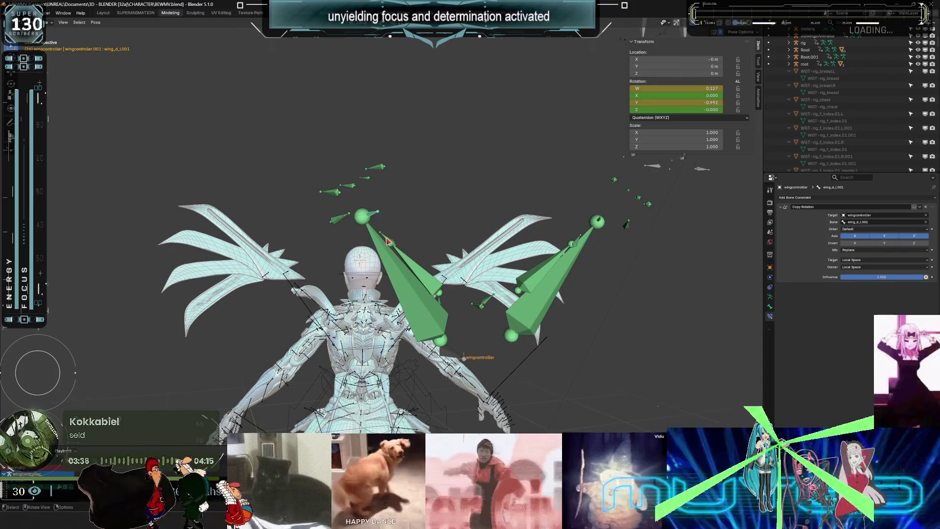
{"action": "left_click", "coordinate": [399, 235]}
{"action": "key", "text": "g"}
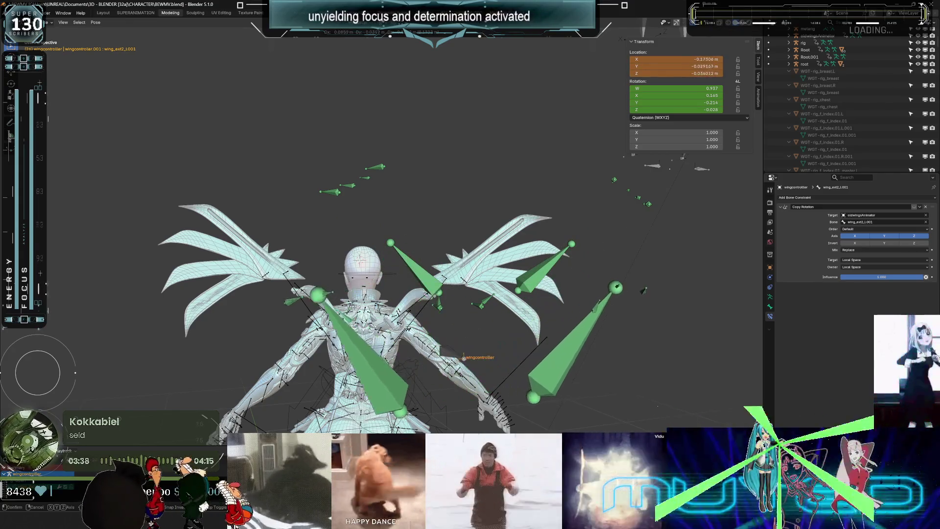
{"action": "key", "text": "Escape"}
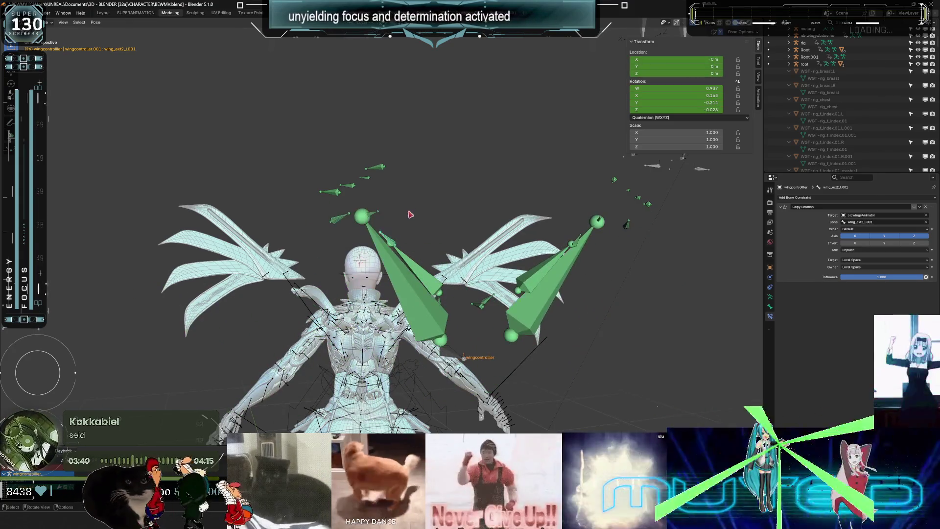
{"action": "key", "text": "r"}
{"action": "key", "text": "r"}
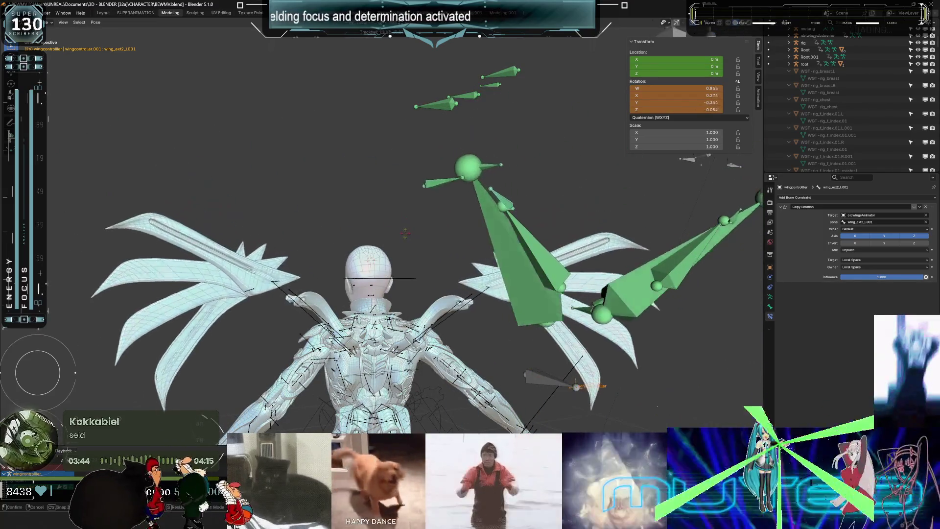
{"action": "left_click", "coordinate": [509, 280]}
Try moving wing_track_L.001, cancel it, and view the character's back and wings.
{"action": "left_click", "coordinate": [506, 276]}
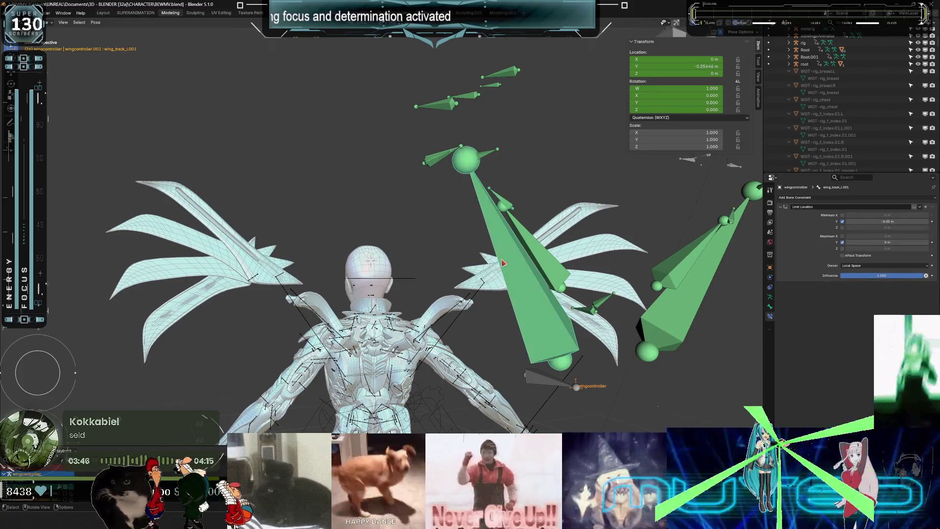
{"action": "key", "text": "g"}
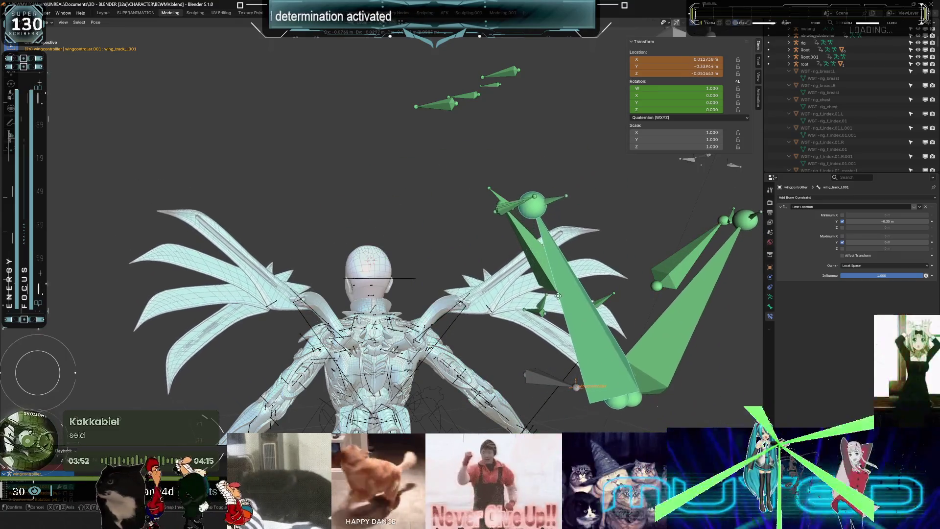
{"action": "right_click", "coordinate": [560, 309]}
{"action": "scroll", "coordinate": [533, 326], "scroll_direction": "up", "scroll_amount": 6}
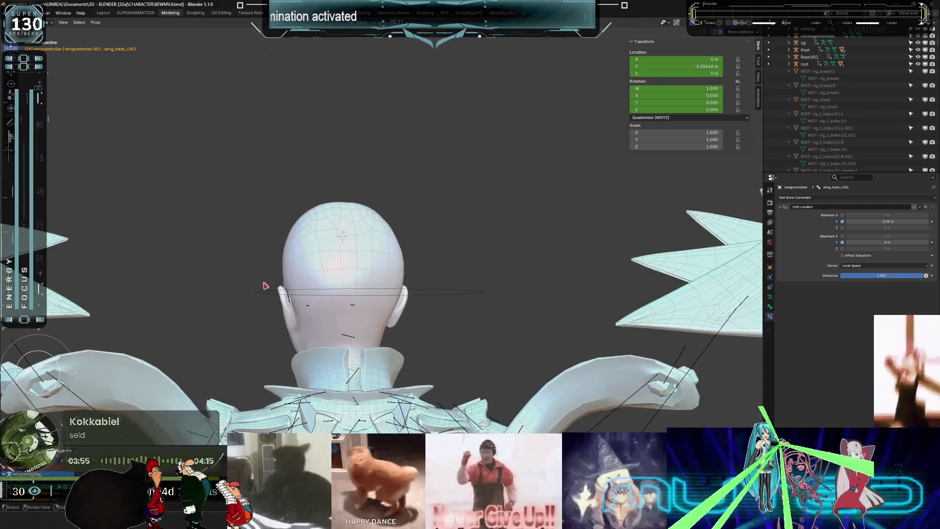
{"action": "scroll", "coordinate": [264, 285], "scroll_direction": "down", "scroll_amount": 5}
{"action": "mouse_move", "coordinate": [265, 285]}
{"action": "middle_mouse_down"}
{"action": "mouse_move", "coordinate": [389, 266]}
{"action": "mouse_move", "coordinate": [372, 328]}
{"action": "middle_mouse_up"}
{"action": "scroll", "coordinate": [372, 328], "scroll_direction": "down", "scroll_amount": 2}
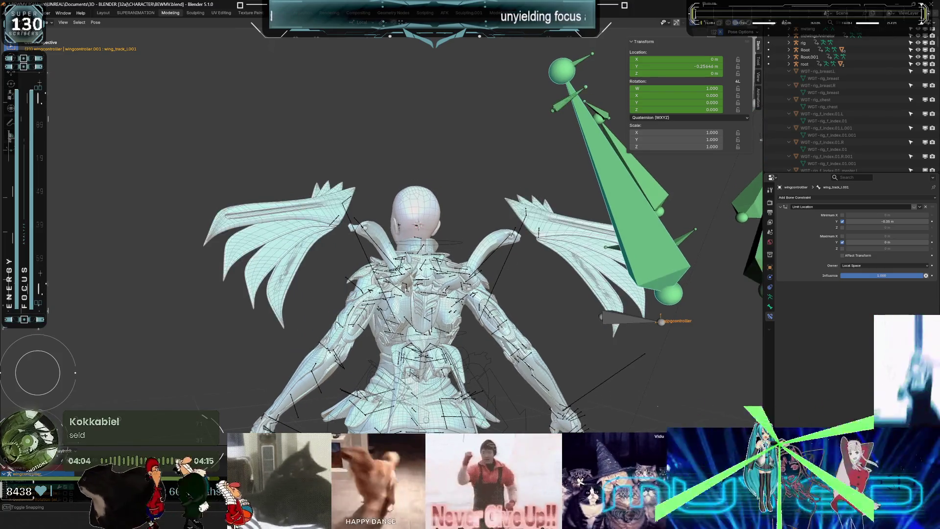
{"action": "mouse_move", "coordinate": [376, 243]}
{"action": "middle_mouse_down"}
{"action": "mouse_move", "coordinate": [359, 287]}
{"action": "mouse_move", "coordinate": [375, 265]}
{"action": "middle_mouse_up"}
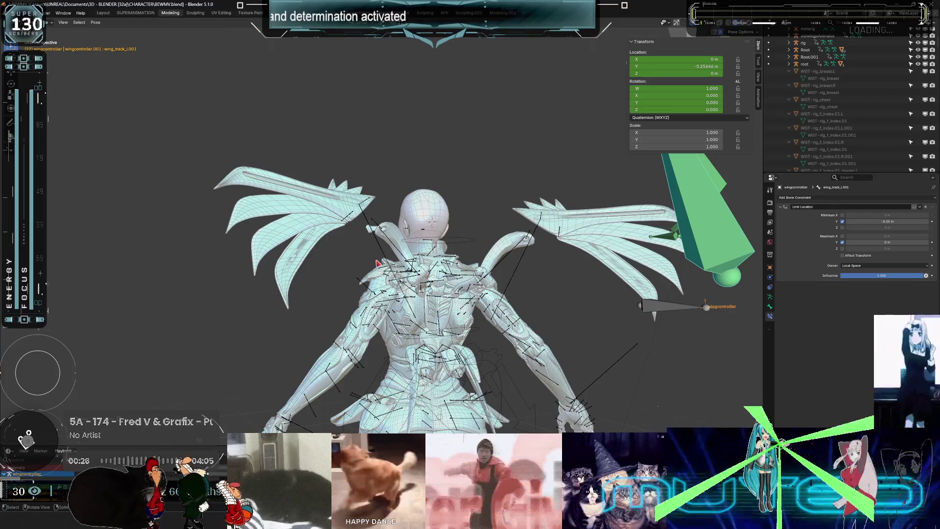
{"action": "key", "text": "space"}
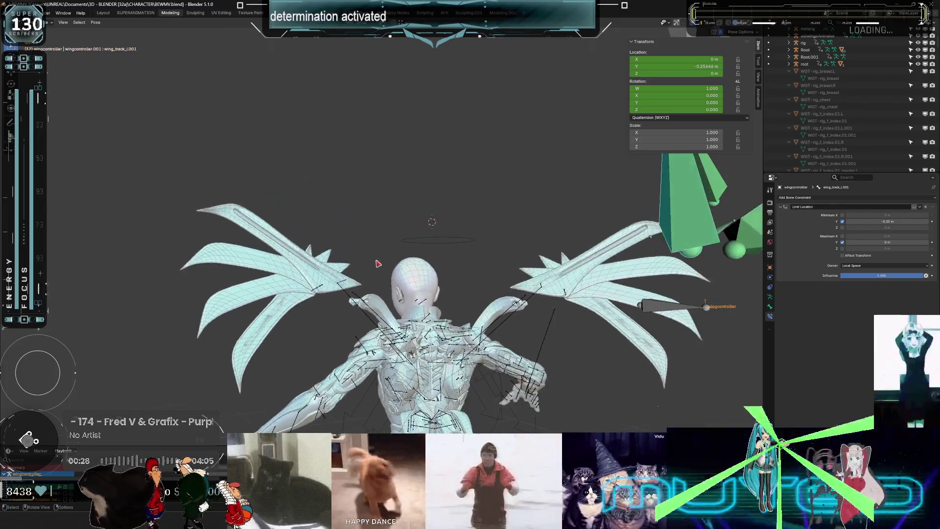
{"action": "key", "text": "space"}
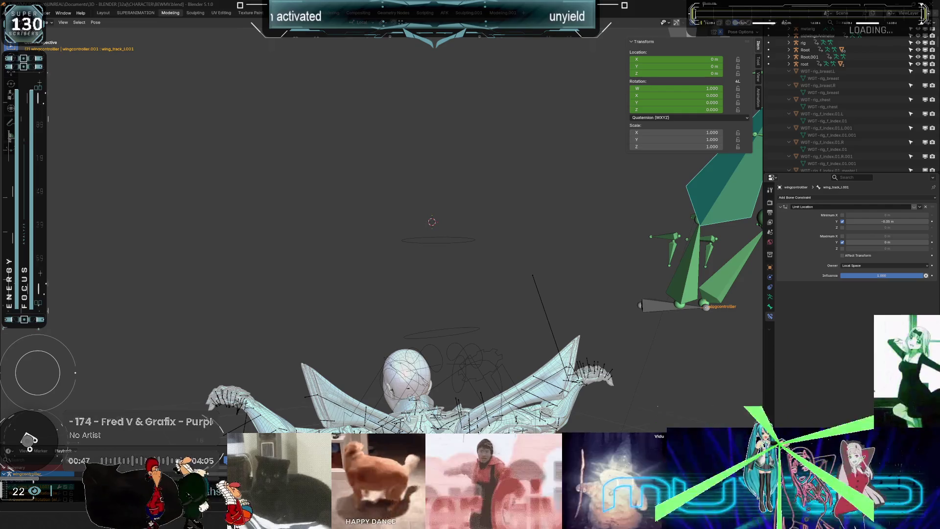
{"action": "mouse_move", "coordinate": [421, 230]}
{"action": "middle_mouse_down"}
{"action": "mouse_move", "coordinate": [413, 251]}
{"action": "mouse_move", "coordinate": [377, 273]}
{"action": "mouse_move", "coordinate": [387, 196]}
{"action": "middle_mouse_up"}
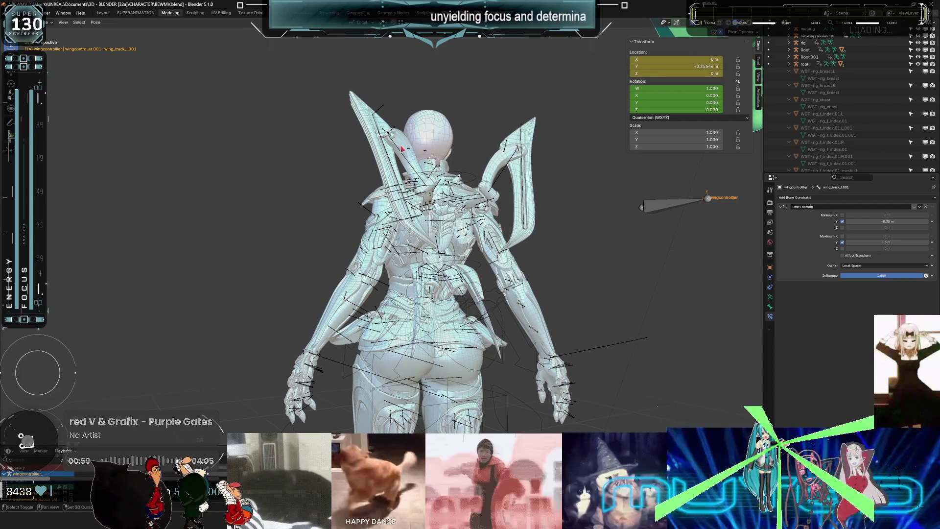
{"action": "scroll", "coordinate": [402, 150], "scroll_direction": "up", "scroll_amount": 5}
{"action": "mouse_move", "coordinate": [415, 229]}
{"action": "middle_mouse_down"}
{"action": "mouse_move", "coordinate": [410, 251]}
{"action": "mouse_move", "coordinate": [372, 279]}
{"action": "middle_mouse_up"}
{"action": "left_click", "coordinate": [375, 285]}
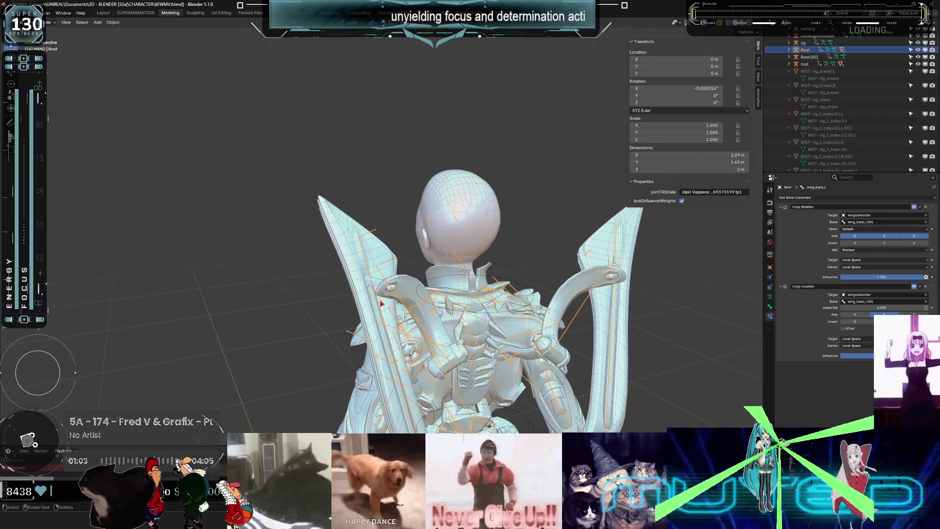
{"action": "scroll", "coordinate": [377, 294], "scroll_direction": "up", "scroll_amount": 3}
{"action": "mouse_move", "coordinate": [380, 303]}
{"action": "middle_mouse_down"}
{"action": "mouse_move", "coordinate": [399, 211]}
{"action": "mouse_move", "coordinate": [324, 266]}
{"action": "middle_mouse_up"}
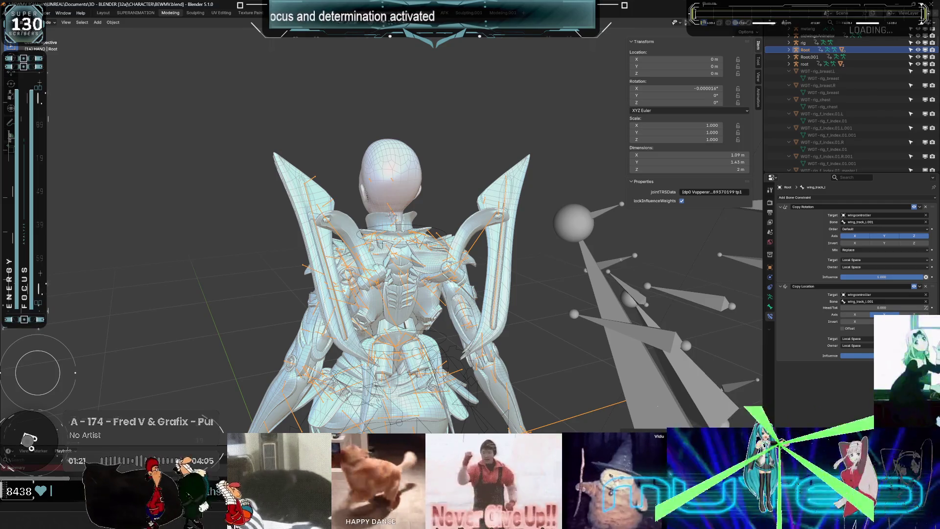
{"action": "scroll", "coordinate": [342, 255], "scroll_direction": "down", "scroll_amount": 3}
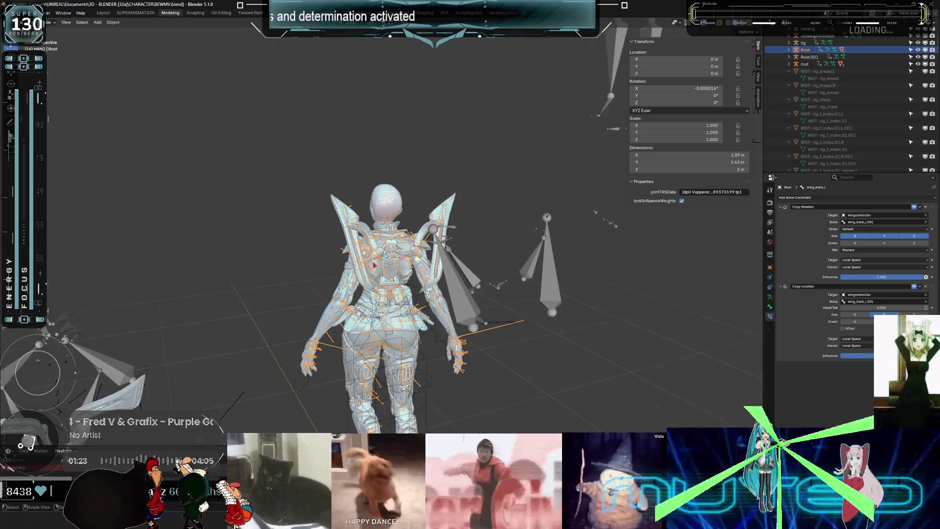
{"action": "middle_click_drag", "start_coordinate": [375, 265], "coordinate": [426, 286]}
{"action": "left_click", "coordinate": [431, 293]}
{"action": "key", "text": "ctrl+Tab"}
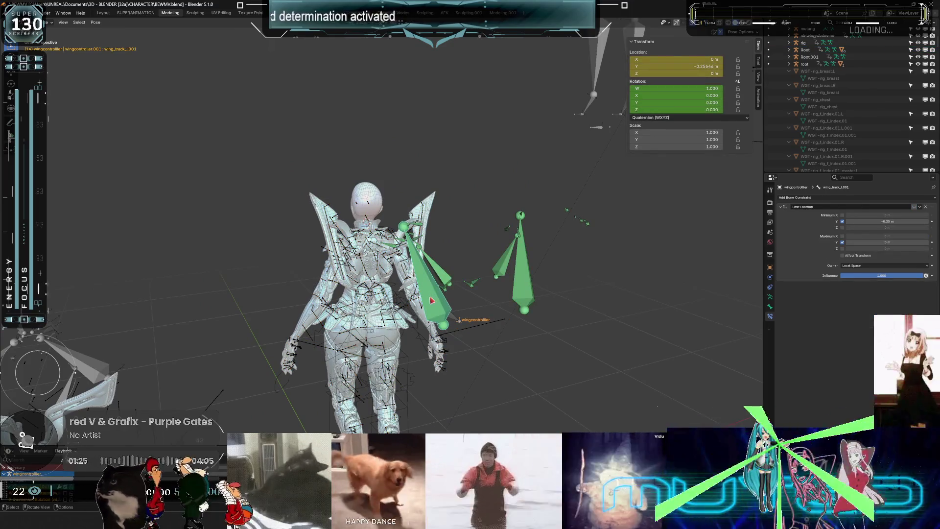
Move the right wing track bone back along Y to -0.32875 m.
{"action": "scroll", "coordinate": [450, 298], "scroll_direction": "up", "scroll_amount": 2}
{"action": "left_click", "coordinate": [659, 330]}
{"action": "scroll", "coordinate": [490, 293], "scroll_direction": "up", "scroll_amount": 8}
{"action": "mouse_move", "coordinate": [440, 284]}
{"action": "middle_mouse_down"}
{"action": "mouse_move", "coordinate": [346, 257]}
{"action": "mouse_move", "coordinate": [411, 250]}
{"action": "middle_mouse_up"}
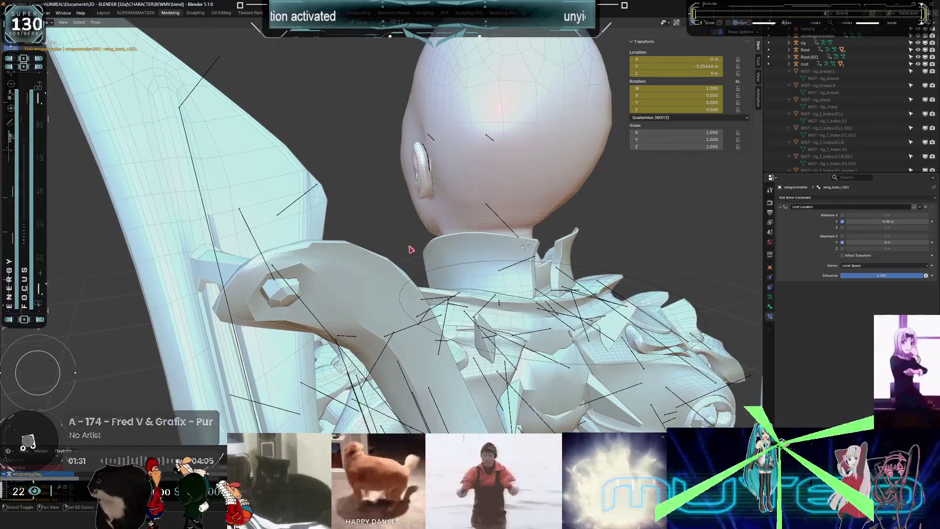
{"action": "key", "text": "g"}
{"action": "key", "text": "y"}
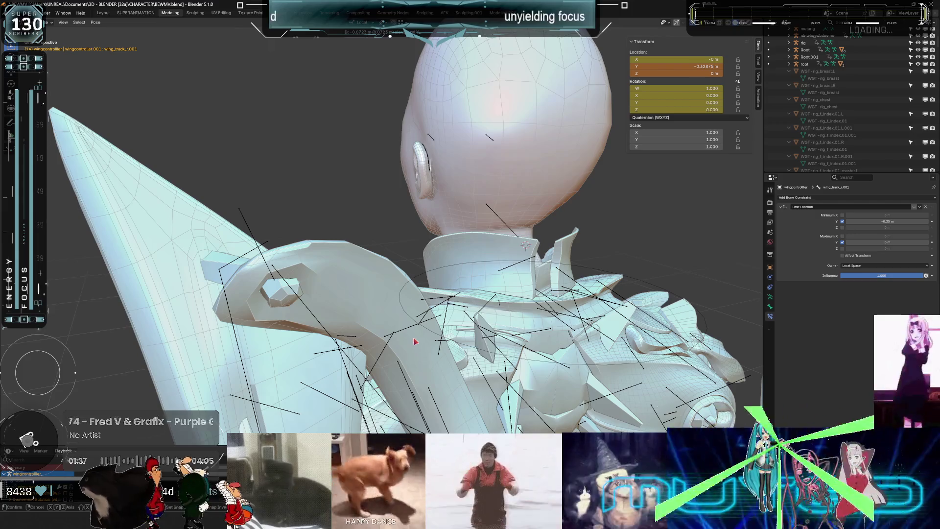
{"action": "left_click", "coordinate": [415, 341]}
Keyframe the wing track bone's transform.
{"action": "key", "text": "k"}
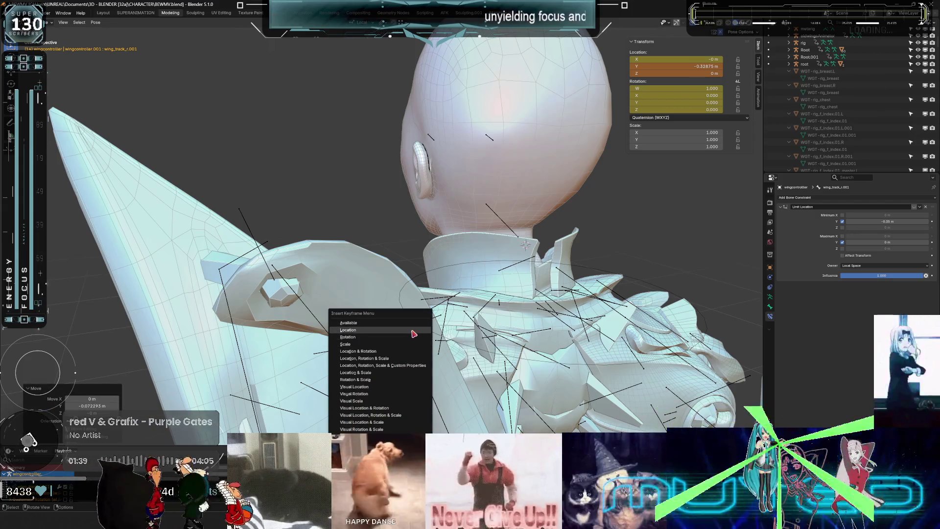
{"action": "left_click", "coordinate": [414, 334]}
{"action": "key", "text": "k"}
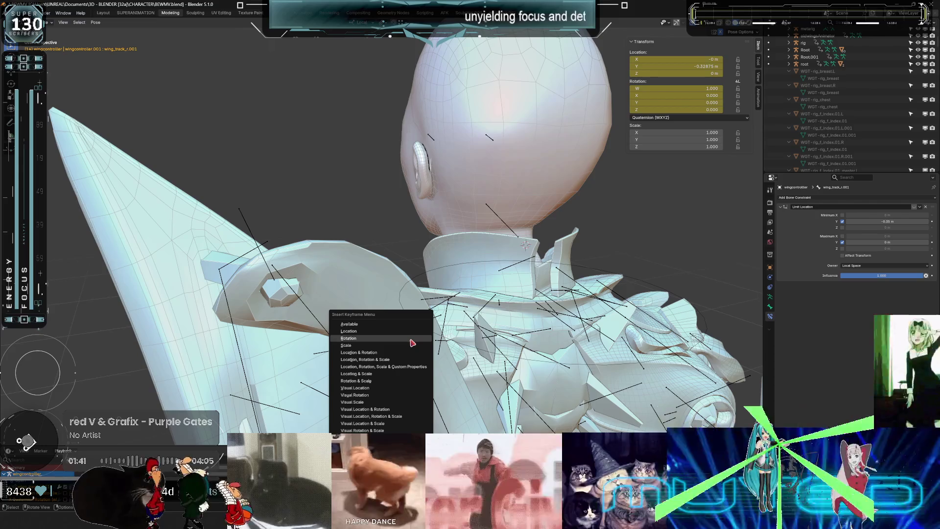
{"action": "left_click", "coordinate": [414, 338]}
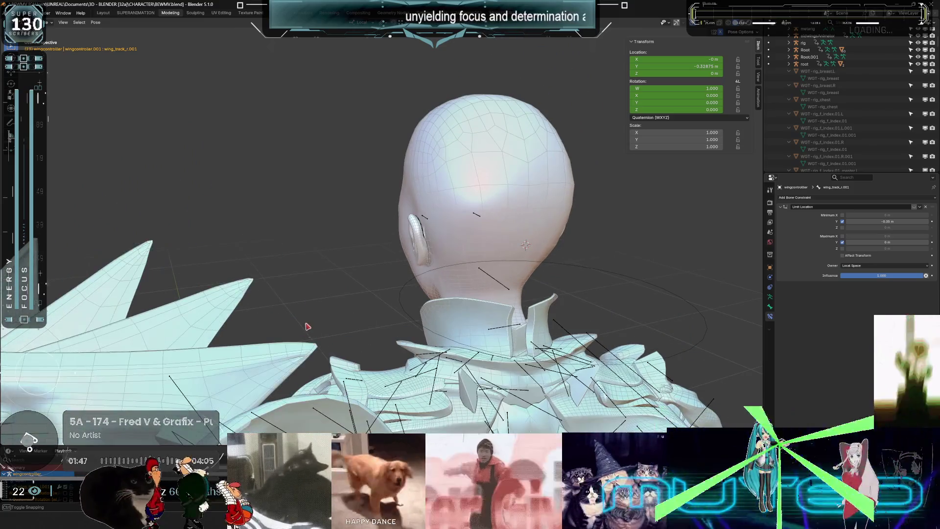
Zoom out to a straight front view with X-ray on to show the bones.
{"action": "mouse_move", "coordinate": [308, 320]}
{"action": "middle_mouse_down"}
{"action": "mouse_move", "coordinate": [317, 246]}
{"action": "mouse_move", "coordinate": [323, 267]}
{"action": "mouse_move", "coordinate": [391, 276]}
{"action": "mouse_move", "coordinate": [343, 274]}
{"action": "mouse_move", "coordinate": [484, 334]}
{"action": "middle_mouse_up"}
{"action": "middle_click_drag", "start_coordinate": [428, 310], "coordinate": [325, 312]}
{"action": "key", "text": "KP_1"}
{"action": "key", "text": "alt+z"}
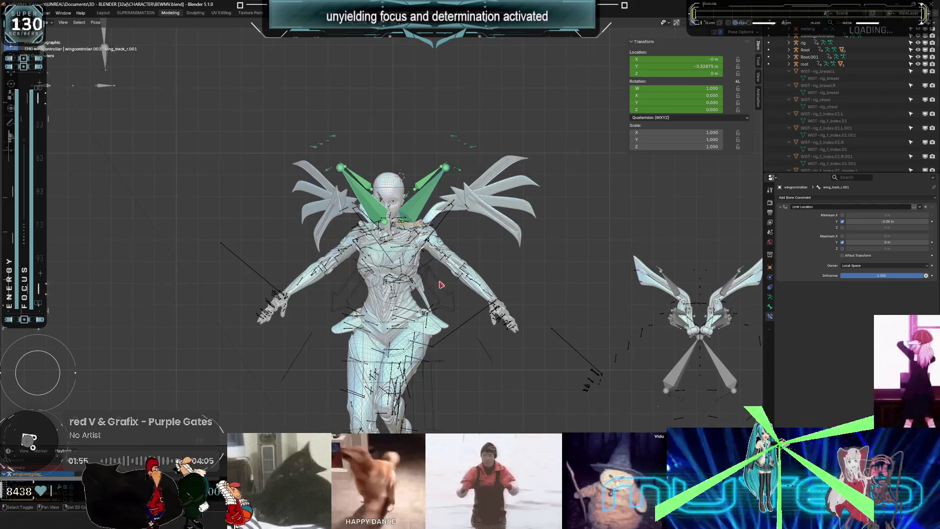
Show the character solid, scrub the timeline to preview the wings, then bring up the Epic Games Launcher.
{"action": "scroll", "coordinate": [439, 309], "scroll_direction": "up", "scroll_amount": 5}
{"action": "key", "text": "alt+z"}
{"action": "scroll", "coordinate": [514, 343], "scroll_direction": "up", "scroll_amount": 4}
{"action": "left_click_drag", "start_coordinate": [275, 490], "coordinate": [299, 490]}
{"action": "mouse_move", "coordinate": [342, 419]}
{"action": "left_mouse_down"}
{"action": "mouse_move", "coordinate": [392, 404]}
{"action": "mouse_move", "coordinate": [507, 413]}
{"action": "mouse_move", "coordinate": [484, 403]}
{"action": "left_mouse_up"}
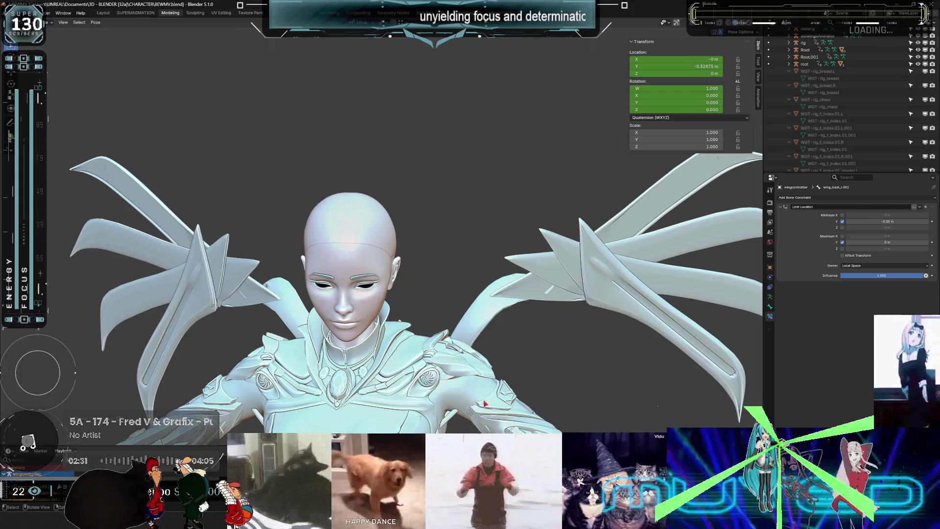
{"action": "left_click", "coordinate": [13, 12]}
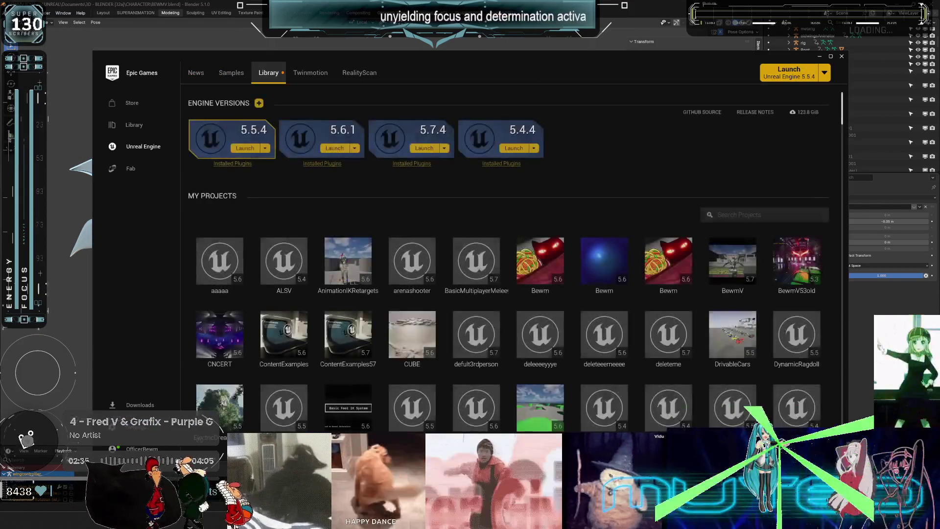
Maximize the Epic Games Launcher and open the Bewm project from My Projects.
{"action": "left_click", "coordinate": [831, 56]}
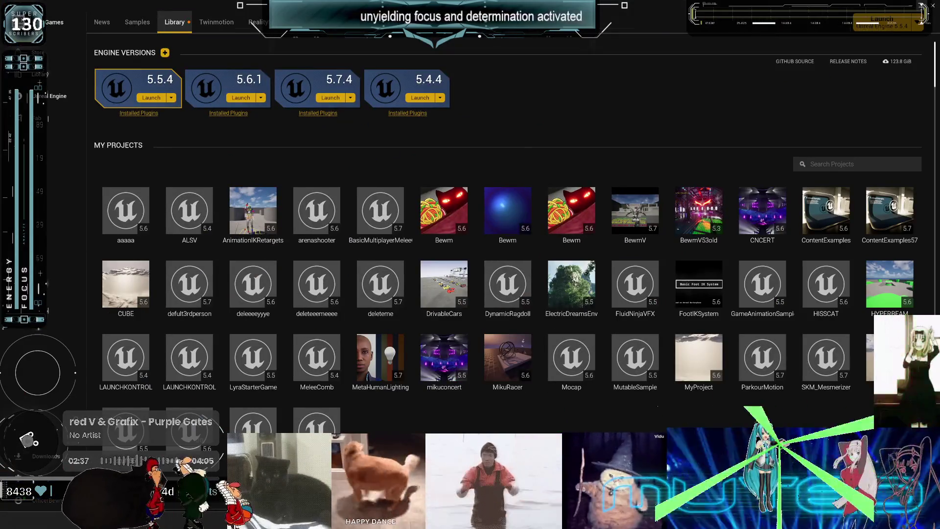
{"action": "key", "text": "alt+Tab"}
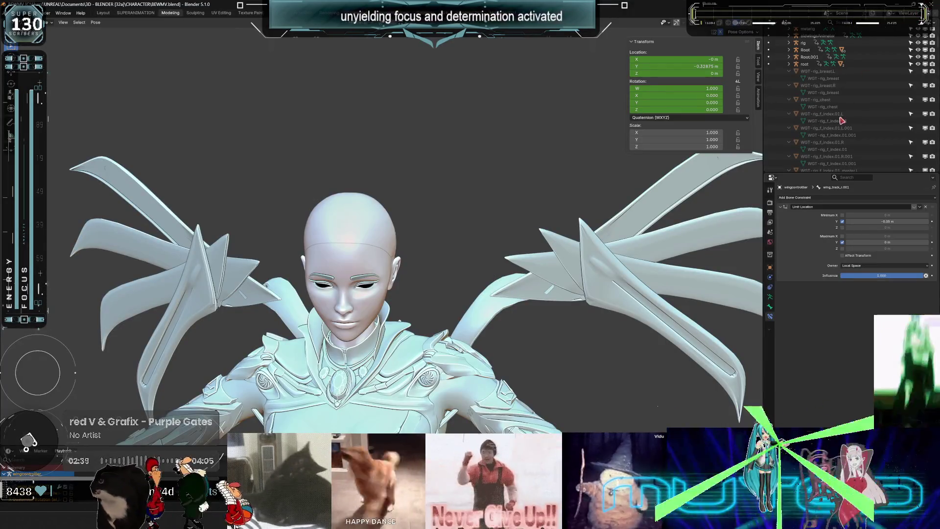
{"action": "key", "text": "alt+Tab"}
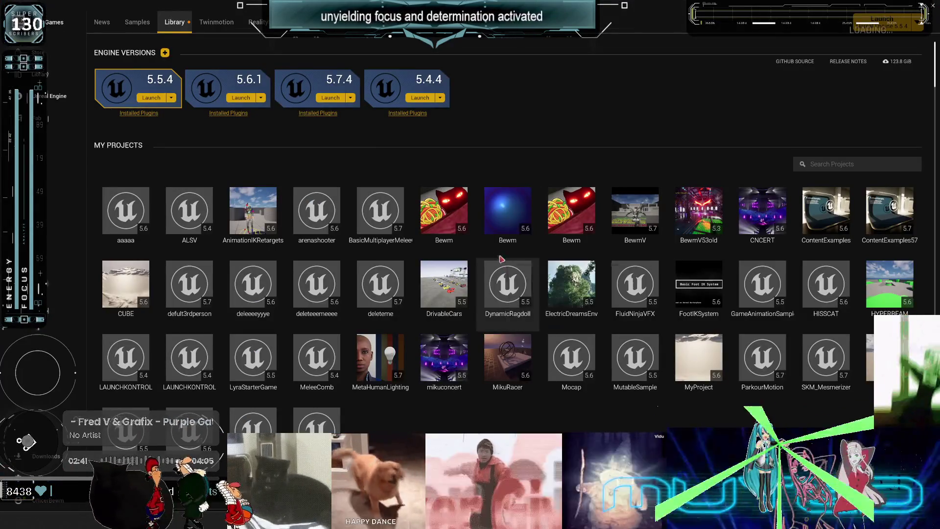
{"action": "left_click", "coordinate": [449, 226]}
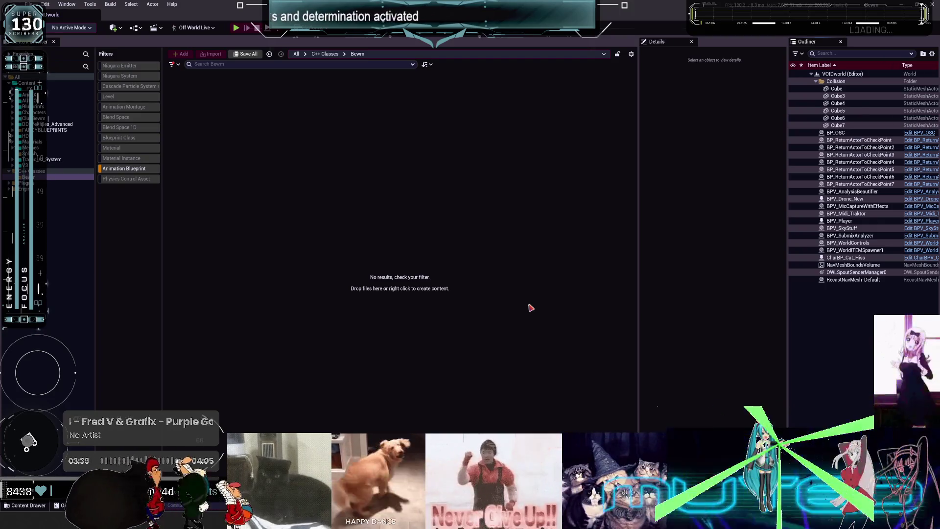
Clear the Animation Blueprint filter, browse V3 > Characters > Blueprints, and open AnimBlueprintUpdatereplace.
{"action": "left_click", "coordinate": [119, 168]}
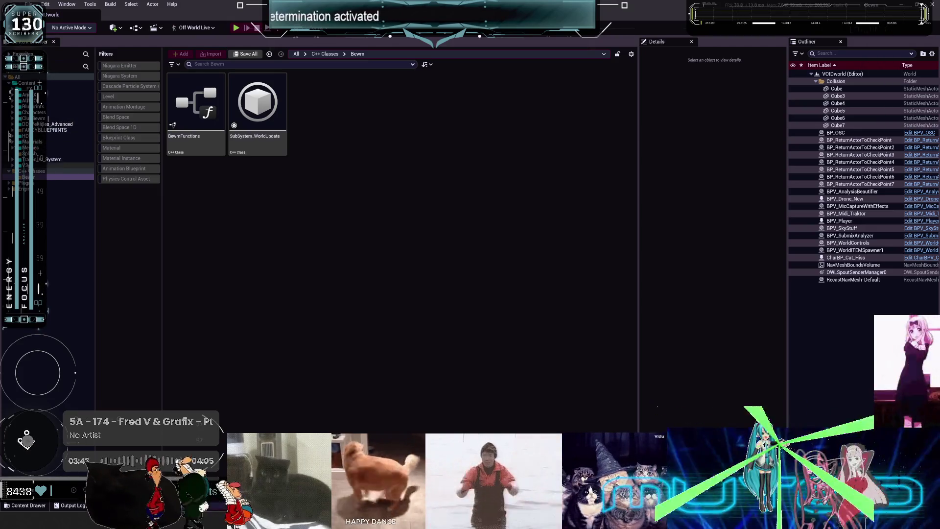
{"action": "left_click", "coordinate": [25, 166]}
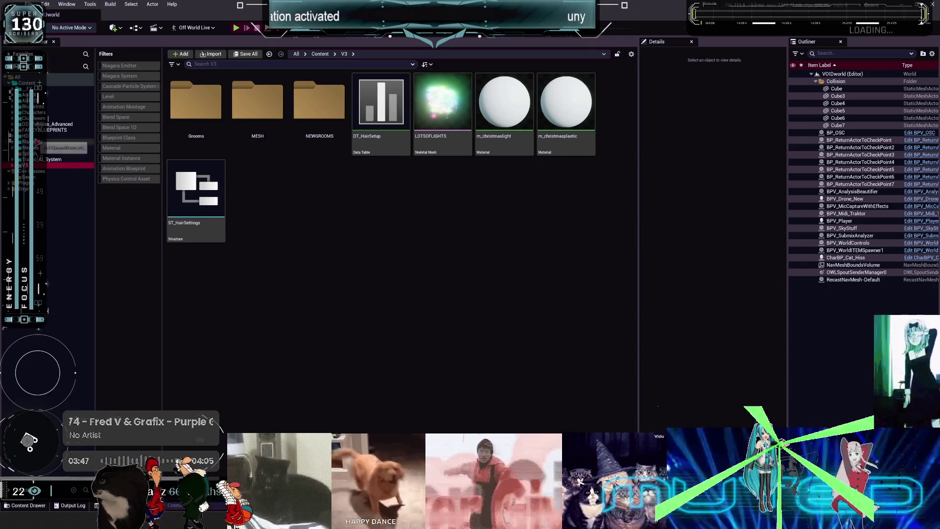
{"action": "left_click", "coordinate": [49, 113]}
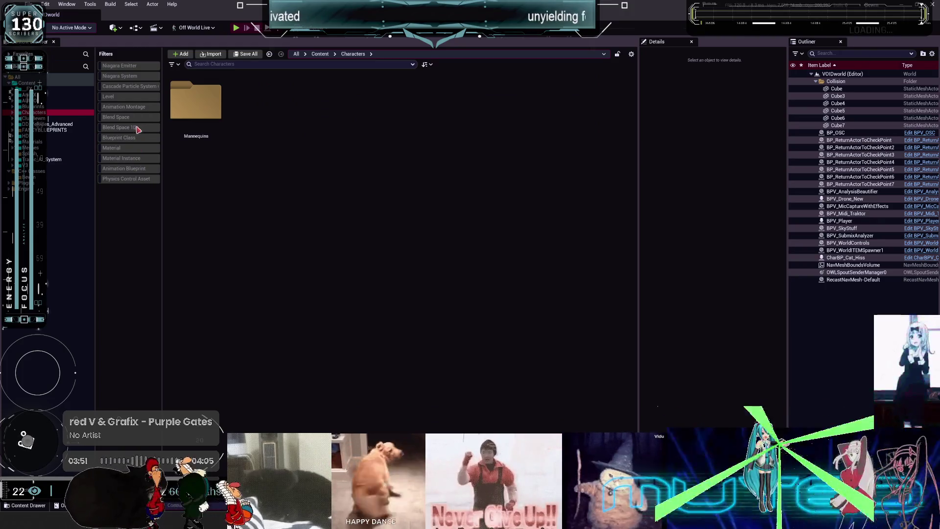
{"action": "left_click", "coordinate": [49, 108]}
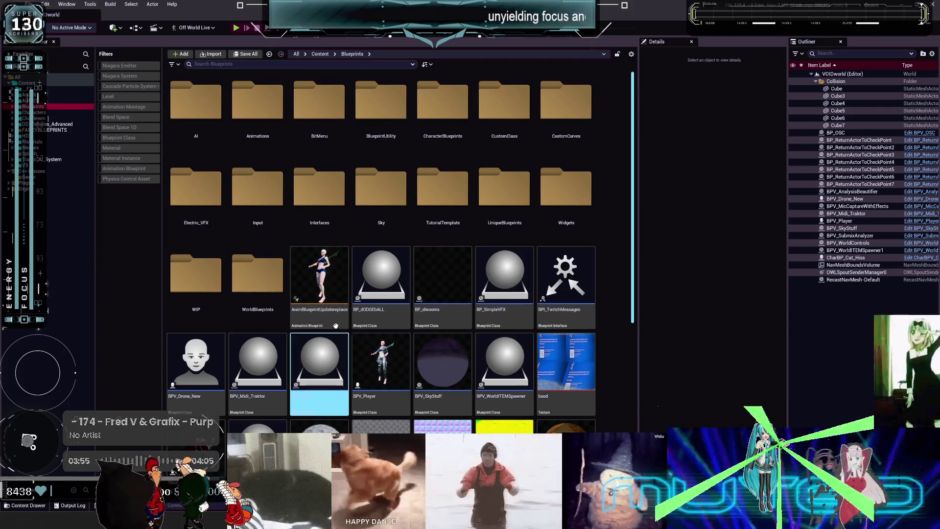
{"action": "double_click", "coordinate": [328, 265]}
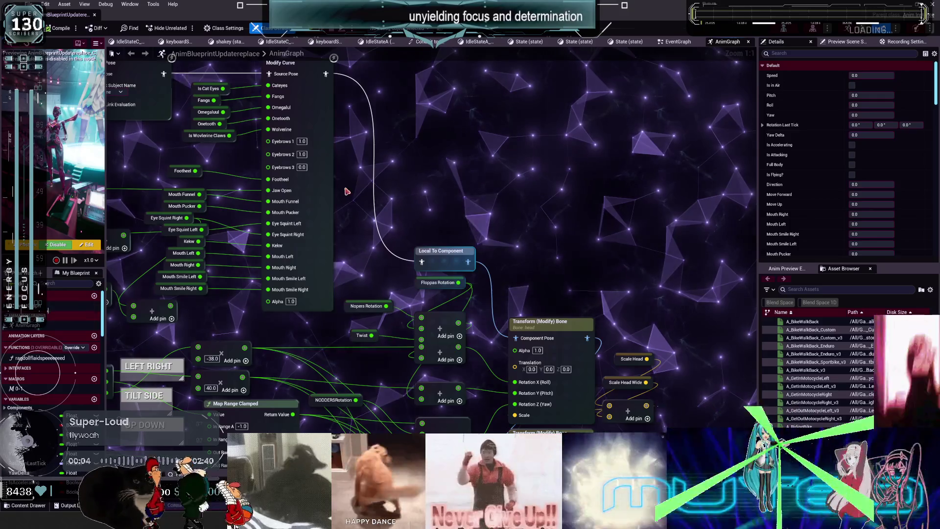
Go through Flying Locomotion and BS_Travel_Idle to open the BS_Travel_Idle_V3replace blend space.
{"action": "scroll", "coordinate": [701, 264], "scroll_direction": "down", "scroll_amount": 4}
{"action": "scroll", "coordinate": [538, 270], "scroll_direction": "up", "scroll_amount": 4}
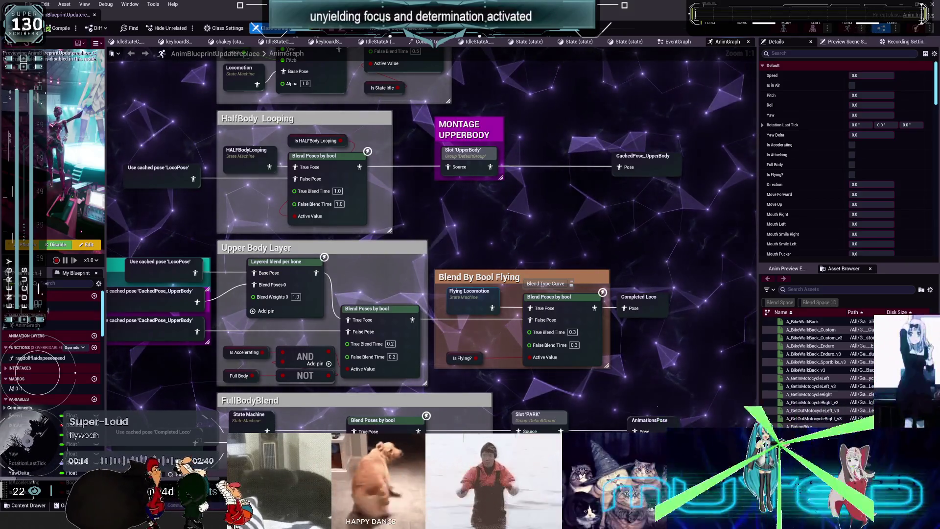
{"action": "left_click", "coordinate": [479, 299]}
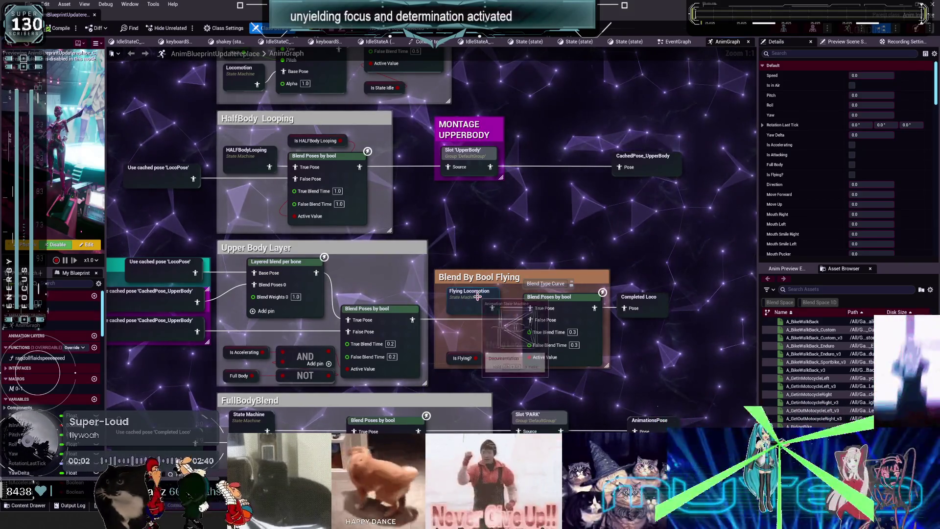
{"action": "double_click", "coordinate": [478, 298]}
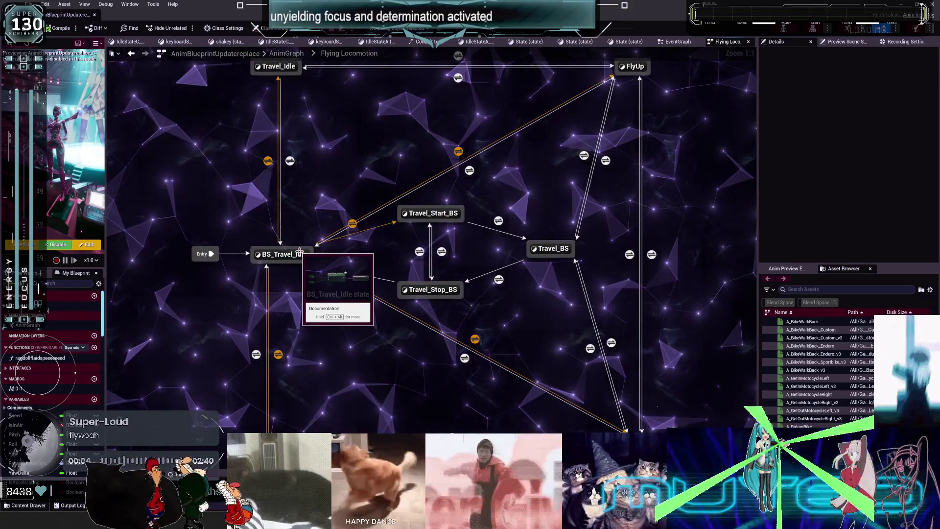
{"action": "left_click", "coordinate": [131, 53]}
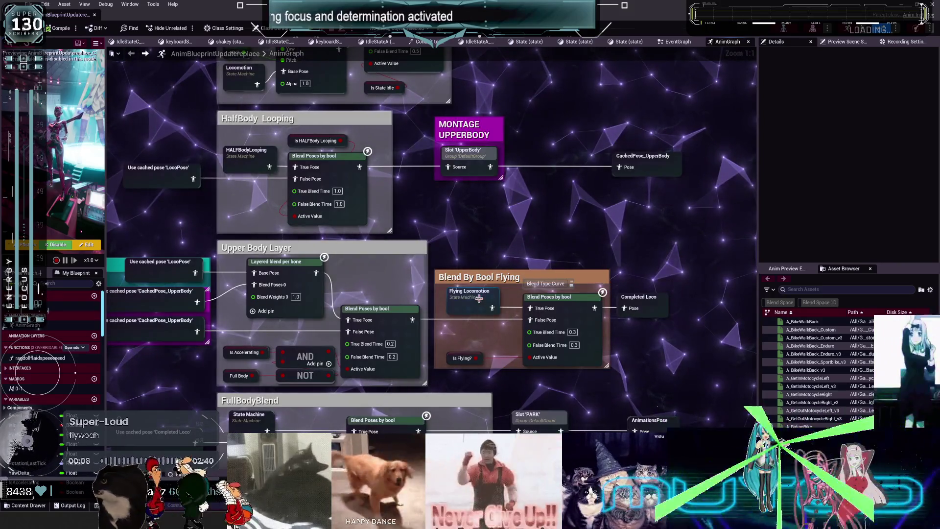
{"action": "double_click", "coordinate": [453, 293]}
{"action": "double_click", "coordinate": [276, 239]}
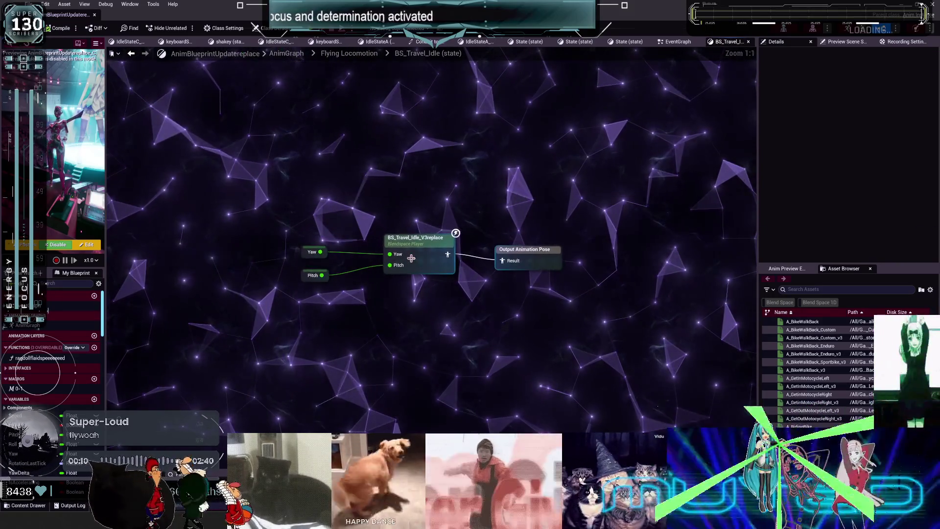
{"action": "double_click", "coordinate": [411, 259]}
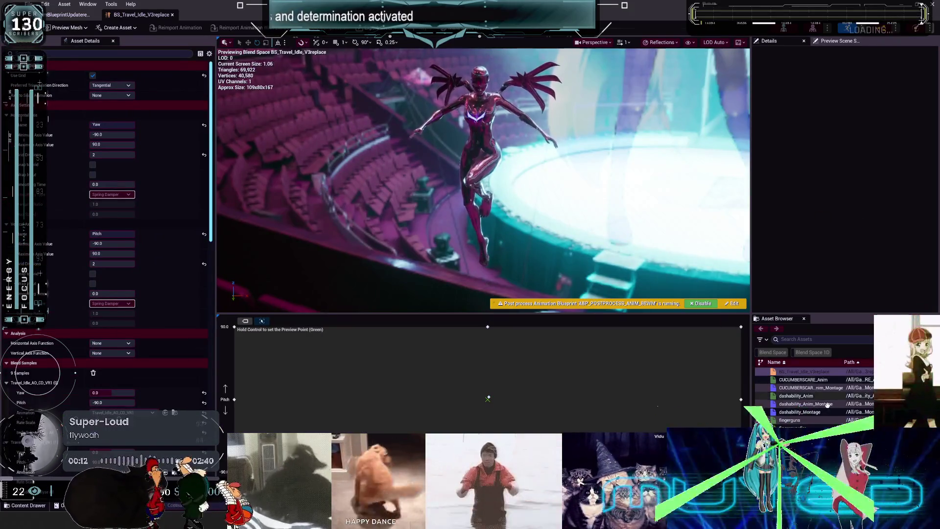
Enlarge the Asset Browser, scroll to the Travel animations, and open Travel_Prepare_VR1_Montage.
{"action": "scroll", "coordinate": [842, 397], "scroll_direction": "up", "scroll_amount": 3}
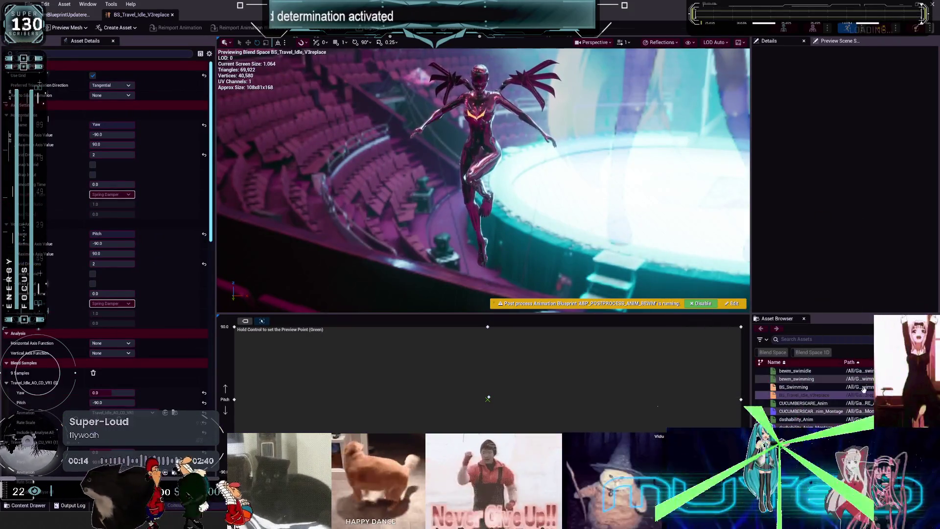
{"action": "scroll", "coordinate": [857, 387], "scroll_direction": "up", "scroll_amount": 5}
{"action": "scroll", "coordinate": [846, 372], "scroll_direction": "up", "scroll_amount": 5}
{"action": "left_click_drag", "start_coordinate": [814, 316], "coordinate": [816, 130]}
{"action": "scroll", "coordinate": [828, 298], "scroll_direction": "up", "scroll_amount": 5}
{"action": "scroll", "coordinate": [828, 297], "scroll_direction": "up", "scroll_amount": 10}
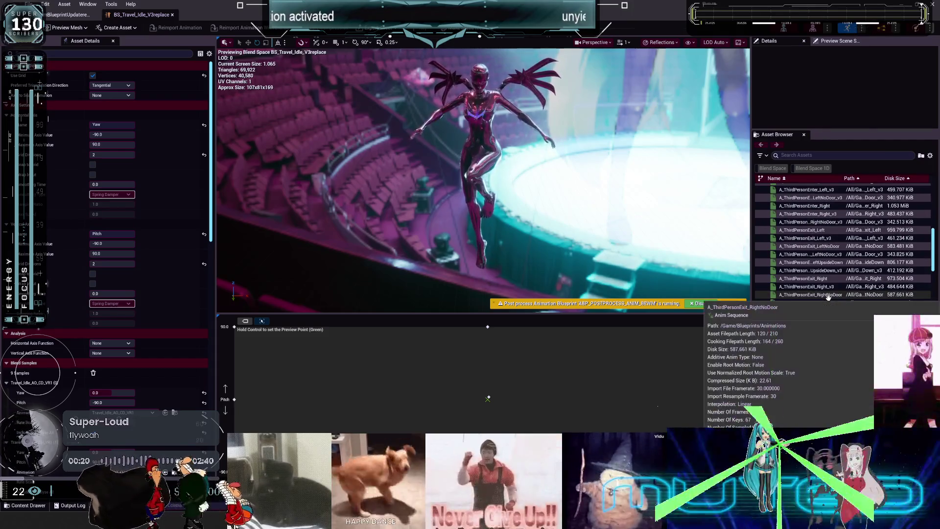
{"action": "left_click_drag", "start_coordinate": [935, 239], "coordinate": [926, 343]}
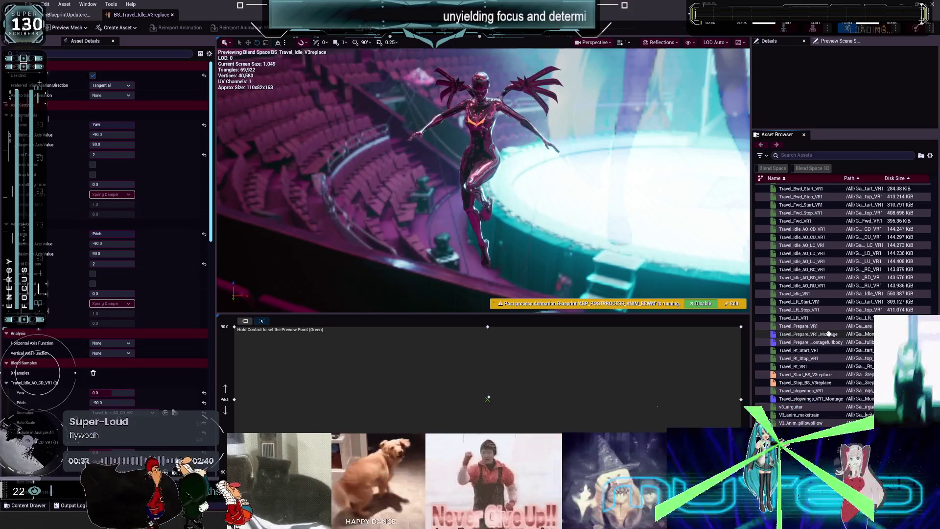
{"action": "double_click", "coordinate": [829, 334]}
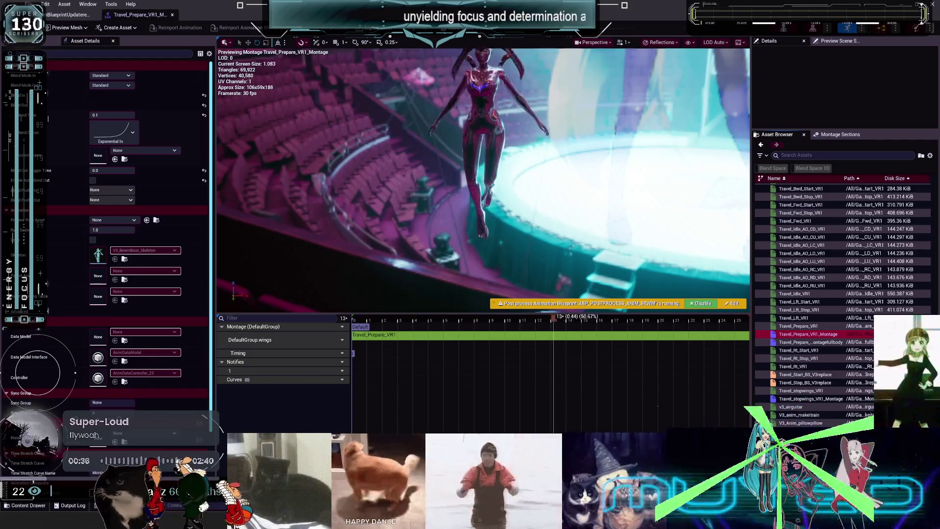
{"action": "left_click_drag", "start_coordinate": [564, 238], "coordinate": [538, 235]}
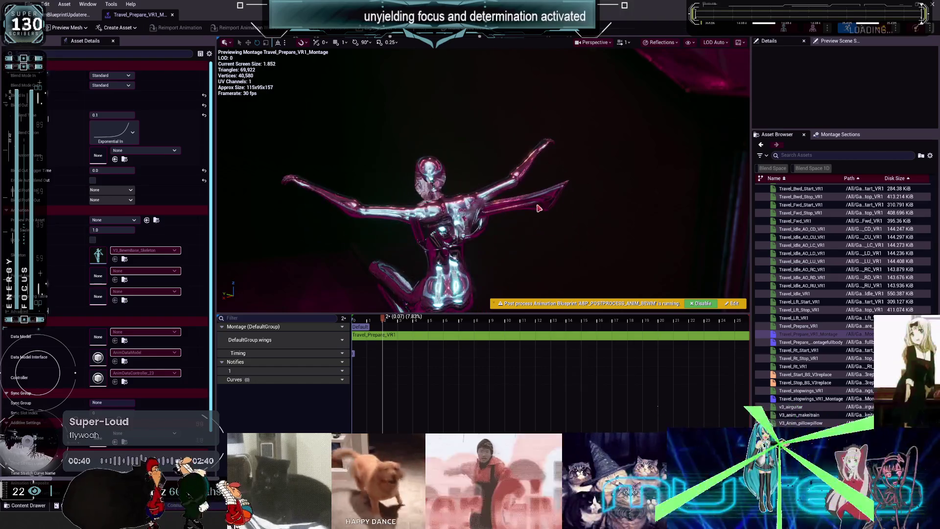
{"action": "left_click_drag", "start_coordinate": [384, 324], "coordinate": [498, 317]}
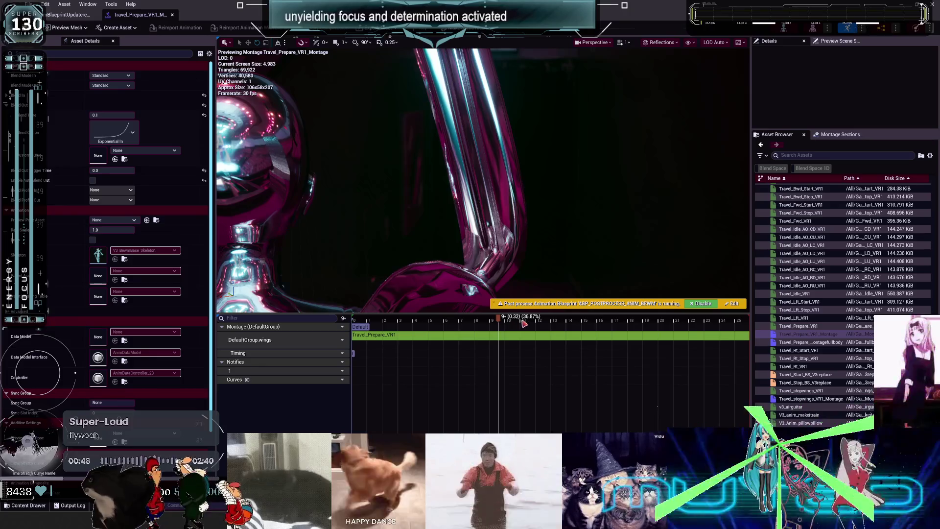
{"action": "left_click_drag", "start_coordinate": [499, 318], "coordinate": [517, 318]}
{"action": "left_click_drag", "start_coordinate": [528, 282], "coordinate": [529, 282]}
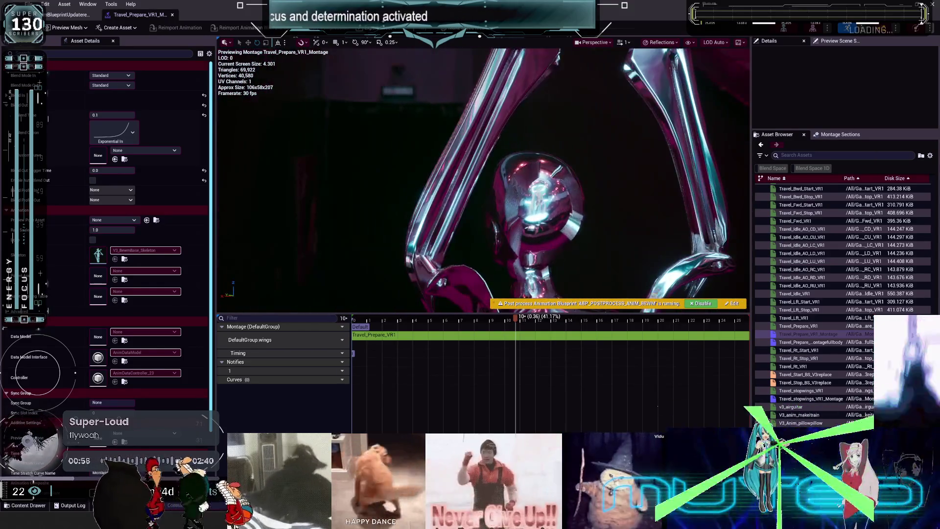
{"action": "left_click_drag", "start_coordinate": [535, 323], "coordinate": [573, 328]}
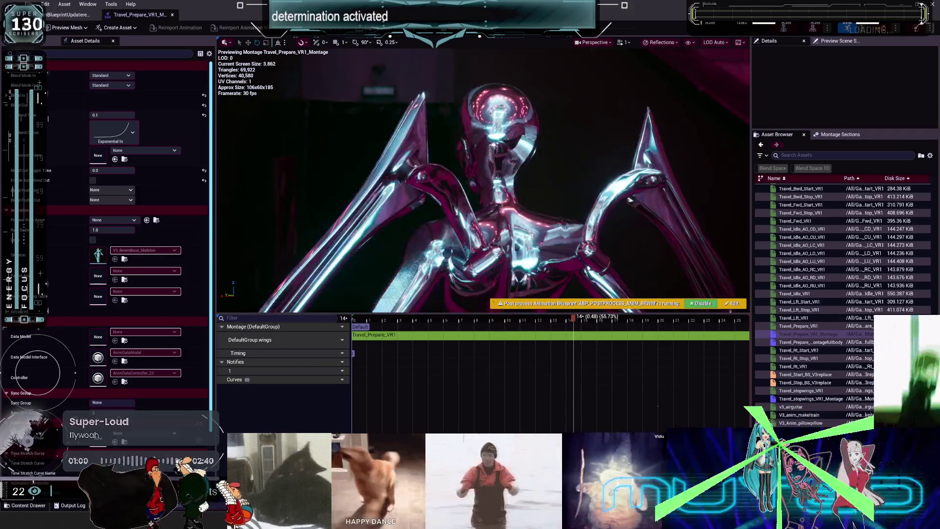
{"action": "mouse_move", "coordinate": [578, 320]}
{"action": "left_mouse_down"}
{"action": "mouse_move", "coordinate": [675, 323]}
{"action": "mouse_move", "coordinate": [611, 322]}
{"action": "mouse_move", "coordinate": [580, 303]}
{"action": "mouse_move", "coordinate": [696, 299]}
{"action": "mouse_move", "coordinate": [599, 293]}
{"action": "mouse_move", "coordinate": [669, 293]}
{"action": "mouse_move", "coordinate": [612, 294]}
{"action": "mouse_move", "coordinate": [632, 253]}
{"action": "mouse_move", "coordinate": [632, 191]}
{"action": "mouse_move", "coordinate": [573, 217]}
{"action": "mouse_move", "coordinate": [652, 294]}
{"action": "left_mouse_up"}
{"action": "left_click", "coordinate": [690, 323]}
{"action": "mouse_move", "coordinate": [690, 323]}
{"action": "left_mouse_down"}
{"action": "mouse_move", "coordinate": [458, 308]}
{"action": "mouse_move", "coordinate": [522, 311]}
{"action": "mouse_move", "coordinate": [587, 358]}
{"action": "mouse_move", "coordinate": [737, 430]}
{"action": "left_mouse_up"}
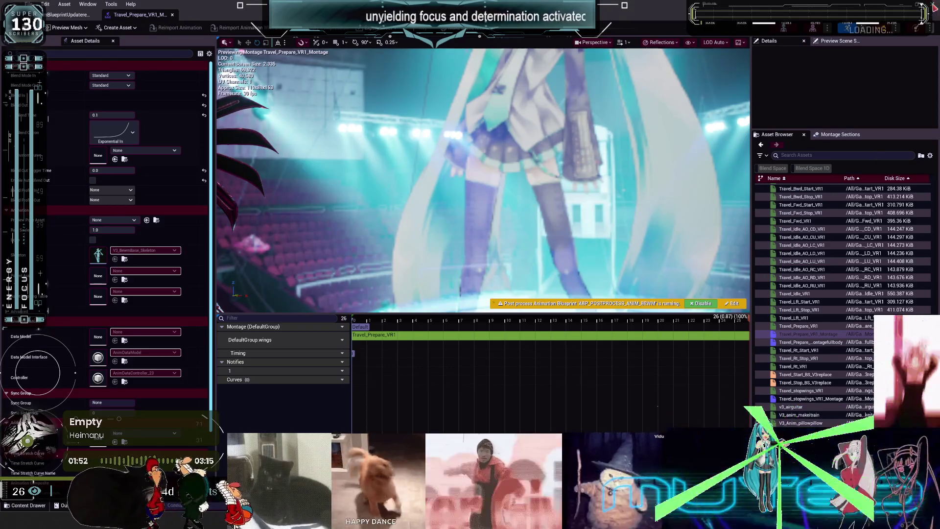
Switch from the montage editor back to the main level editor window.
{"action": "key", "text": "alt+Tab"}
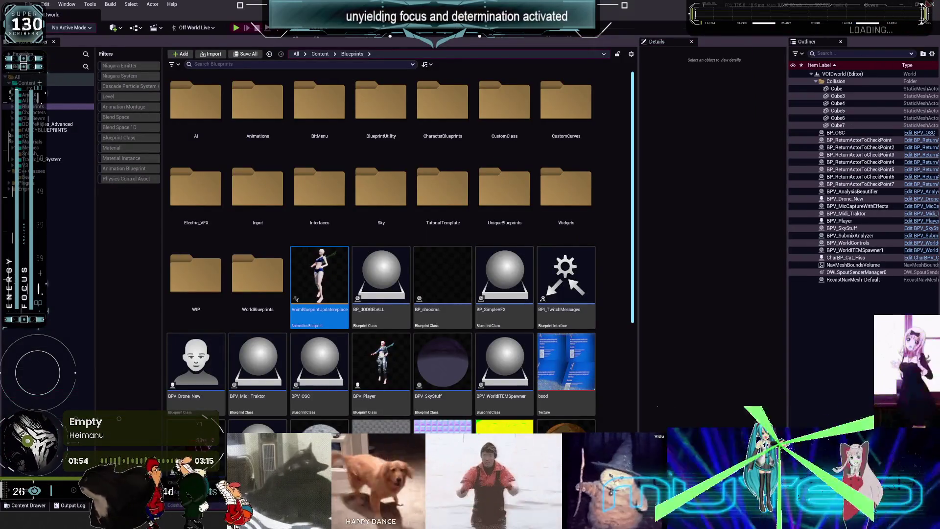
Relaunch Blender from the Steam library and bring the winged character file back into view.
{"action": "key", "text": "alt+Tab"}
{"action": "left_click", "coordinate": [139, 158]}
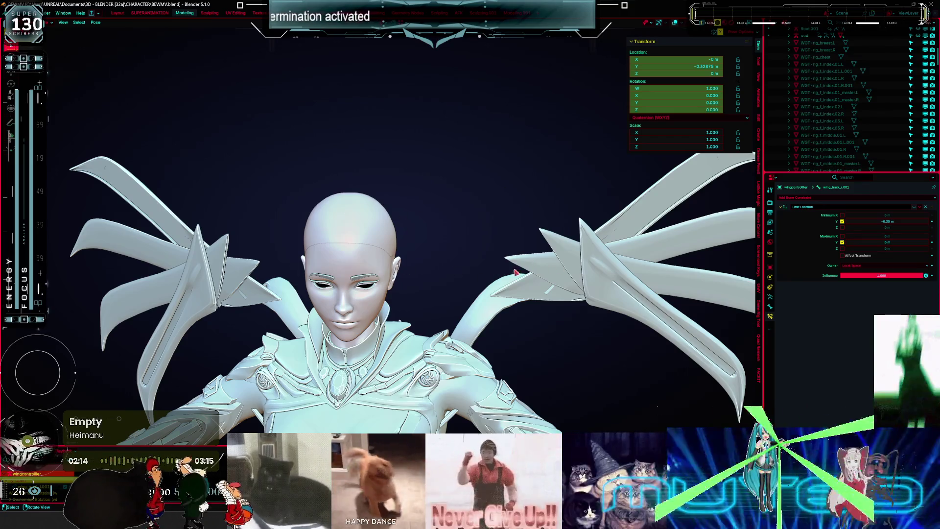
{"action": "middle_click_drag", "start_coordinate": [453, 257], "coordinate": [497, 266], "text": "shift"}
Select the Wings object behind the character's back and enter its Edit Mode.
{"action": "mouse_move", "coordinate": [427, 276]}
{"action": "middle_mouse_down"}
{"action": "mouse_move", "coordinate": [416, 279]}
{"action": "mouse_move", "coordinate": [481, 237]}
{"action": "mouse_move", "coordinate": [410, 227]}
{"action": "mouse_move", "coordinate": [410, 262]}
{"action": "mouse_move", "coordinate": [422, 218]}
{"action": "mouse_move", "coordinate": [455, 209]}
{"action": "middle_mouse_up"}
{"action": "middle_click_drag", "start_coordinate": [460, 311], "coordinate": [419, 243]}
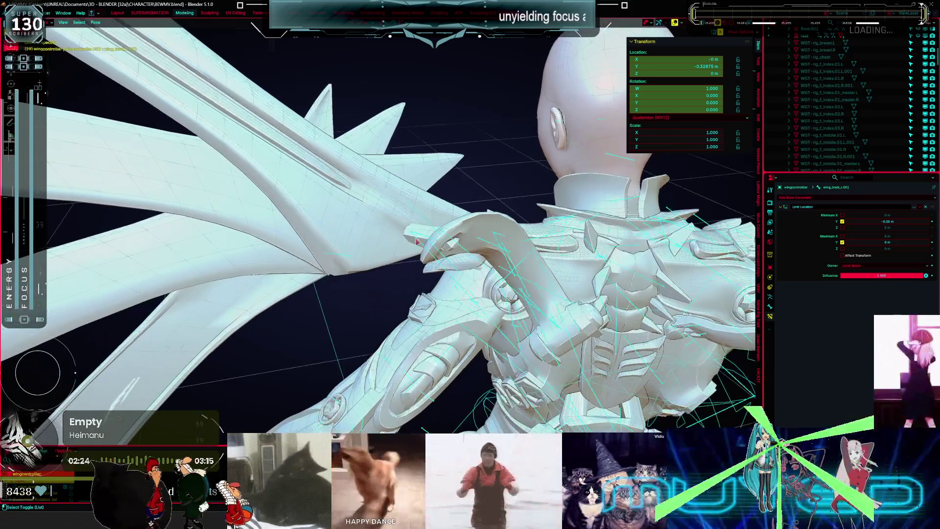
{"action": "left_click", "coordinate": [399, 214]}
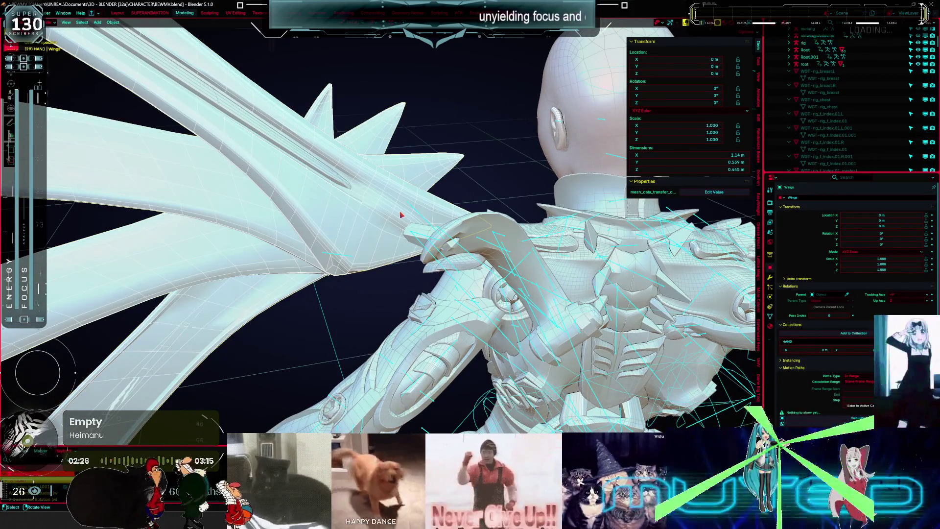
{"action": "key", "text": "Tab"}
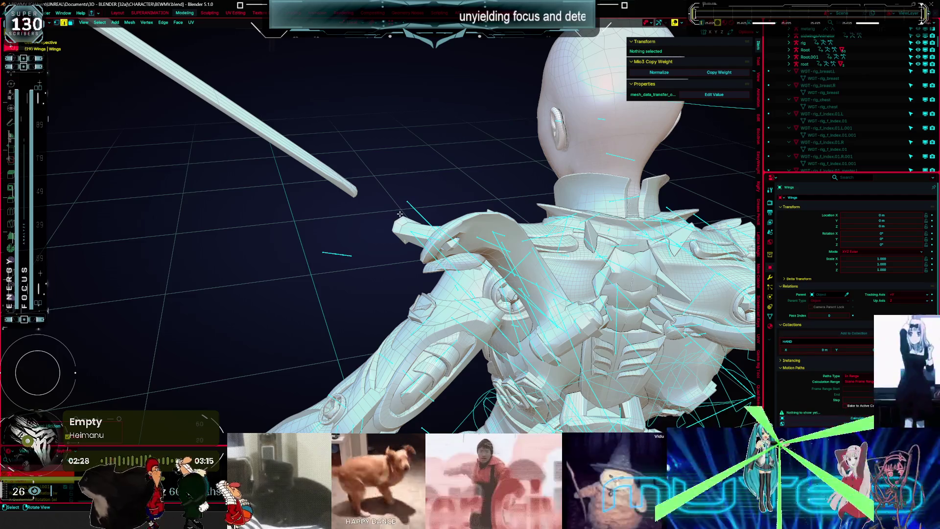
{"action": "key", "text": "Home"}
Select the whole wing mesh, frame it in view, and return to Object Mode.
{"action": "mouse_move", "coordinate": [400, 214]}
{"action": "middle_mouse_down"}
{"action": "mouse_move", "coordinate": [405, 232]}
{"action": "mouse_move", "coordinate": [445, 186]}
{"action": "mouse_move", "coordinate": [388, 183]}
{"action": "mouse_move", "coordinate": [378, 210]}
{"action": "middle_mouse_up"}
{"action": "key", "text": "l"}
{"action": "key", "text": "KP_Decimal"}
{"action": "key", "text": "ctrl+Tab"}
{"action": "left_click", "coordinate": [531, 227]}
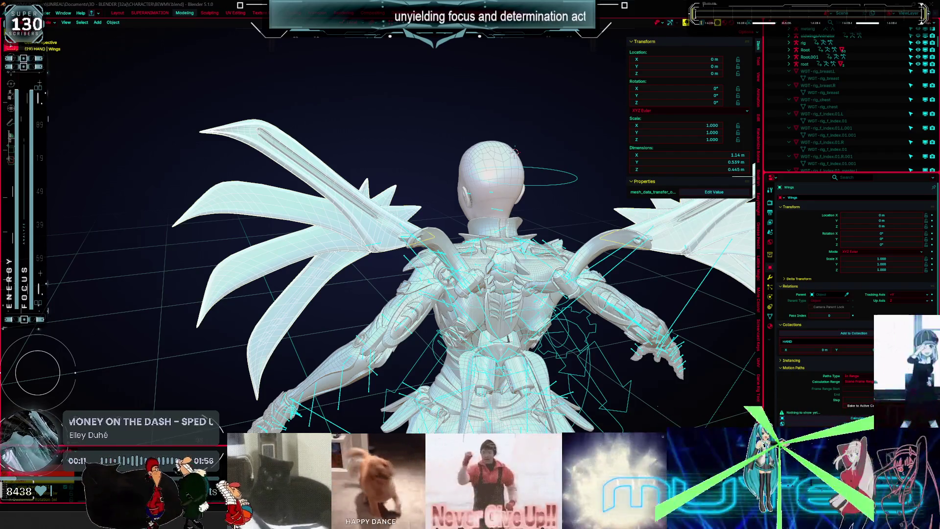
{"action": "mouse_move", "coordinate": [630, 284]}
{"action": "middle_mouse_down"}
{"action": "mouse_move", "coordinate": [563, 268]}
{"action": "mouse_move", "coordinate": [798, 277]}
{"action": "middle_mouse_up"}
{"action": "mouse_move", "coordinate": [292, 256]}
{"action": "middle_mouse_down"}
{"action": "mouse_move", "coordinate": [744, 272]}
{"action": "mouse_move", "coordinate": [19, 272]}
{"action": "mouse_move", "coordinate": [521, 266]}
{"action": "mouse_move", "coordinate": [645, 282]}
{"action": "mouse_move", "coordinate": [24, 283]}
{"action": "mouse_move", "coordinate": [338, 284]}
{"action": "mouse_move", "coordinate": [512, 261]}
{"action": "mouse_move", "coordinate": [504, 267]}
{"action": "mouse_move", "coordinate": [540, 275]}
{"action": "middle_mouse_up"}
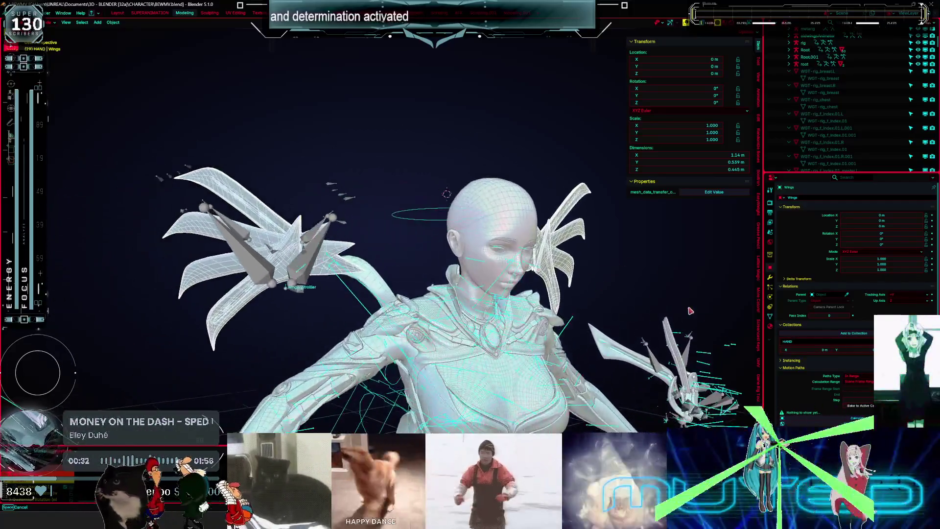
{"action": "mouse_move", "coordinate": [690, 311]}
{"action": "middle_mouse_down"}
{"action": "mouse_move", "coordinate": [652, 304]}
{"action": "mouse_move", "coordinate": [571, 319]}
{"action": "mouse_move", "coordinate": [665, 314]}
{"action": "mouse_move", "coordinate": [596, 319]}
{"action": "mouse_move", "coordinate": [644, 300]}
{"action": "mouse_move", "coordinate": [628, 294]}
{"action": "mouse_move", "coordinate": [730, 299]}
{"action": "mouse_move", "coordinate": [715, 230]}
{"action": "mouse_move", "coordinate": [744, 307]}
{"action": "mouse_move", "coordinate": [524, 318]}
{"action": "mouse_move", "coordinate": [628, 322]}
{"action": "mouse_move", "coordinate": [629, 314]}
{"action": "mouse_move", "coordinate": [452, 88]}
{"action": "mouse_move", "coordinate": [148, 67]}
{"action": "mouse_move", "coordinate": [88, 98]}
{"action": "mouse_move", "coordinate": [75, 151]}
{"action": "mouse_move", "coordinate": [610, 329]}
{"action": "mouse_move", "coordinate": [451, 132]}
{"action": "mouse_move", "coordinate": [274, 119]}
{"action": "middle_mouse_up"}
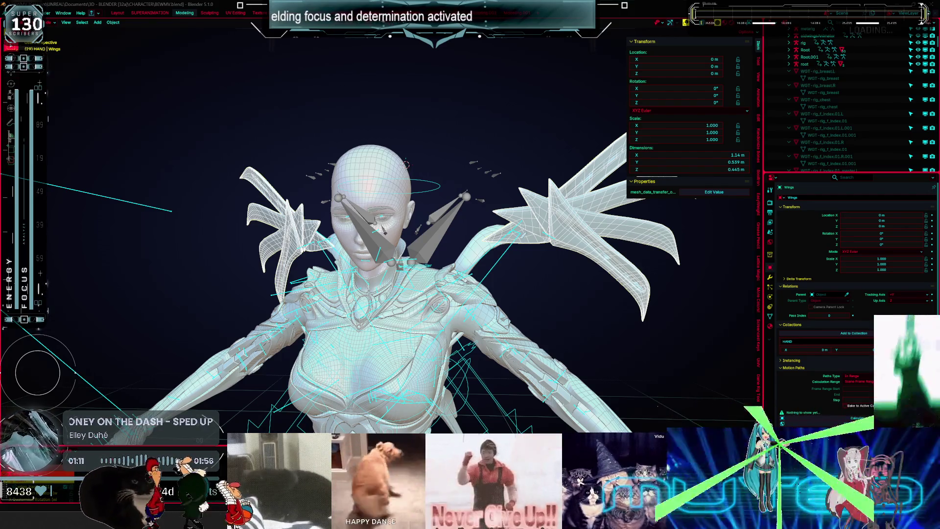
{"action": "mouse_move", "coordinate": [343, 296]}
{"action": "middle_mouse_down"}
{"action": "mouse_move", "coordinate": [304, 304]}
{"action": "mouse_move", "coordinate": [288, 384]}
{"action": "mouse_move", "coordinate": [734, 302]}
{"action": "mouse_move", "coordinate": [587, 294]}
{"action": "mouse_move", "coordinate": [392, 304]}
{"action": "mouse_move", "coordinate": [512, 296]}
{"action": "mouse_move", "coordinate": [337, 284]}
{"action": "mouse_move", "coordinate": [639, 288]}
{"action": "mouse_move", "coordinate": [677, 299]}
{"action": "mouse_move", "coordinate": [241, 284]}
{"action": "mouse_move", "coordinate": [189, 308]}
{"action": "mouse_move", "coordinate": [77, 287]}
{"action": "mouse_move", "coordinate": [695, 319]}
{"action": "mouse_move", "coordinate": [660, 315]}
{"action": "mouse_move", "coordinate": [736, 309]}
{"action": "mouse_move", "coordinate": [662, 309]}
{"action": "middle_mouse_up"}
{"action": "mouse_move", "coordinate": [619, 275]}
{"action": "middle_mouse_down"}
{"action": "mouse_move", "coordinate": [185, 287]}
{"action": "mouse_move", "coordinate": [343, 312]}
{"action": "mouse_move", "coordinate": [705, 335]}
{"action": "mouse_move", "coordinate": [58, 382]}
{"action": "mouse_move", "coordinate": [103, 395]}
{"action": "mouse_move", "coordinate": [739, 378]}
{"action": "mouse_move", "coordinate": [594, 369]}
{"action": "mouse_move", "coordinate": [418, 333]}
{"action": "mouse_move", "coordinate": [254, 330]}
{"action": "mouse_move", "coordinate": [642, 276]}
{"action": "mouse_move", "coordinate": [674, 236]}
{"action": "middle_mouse_up"}
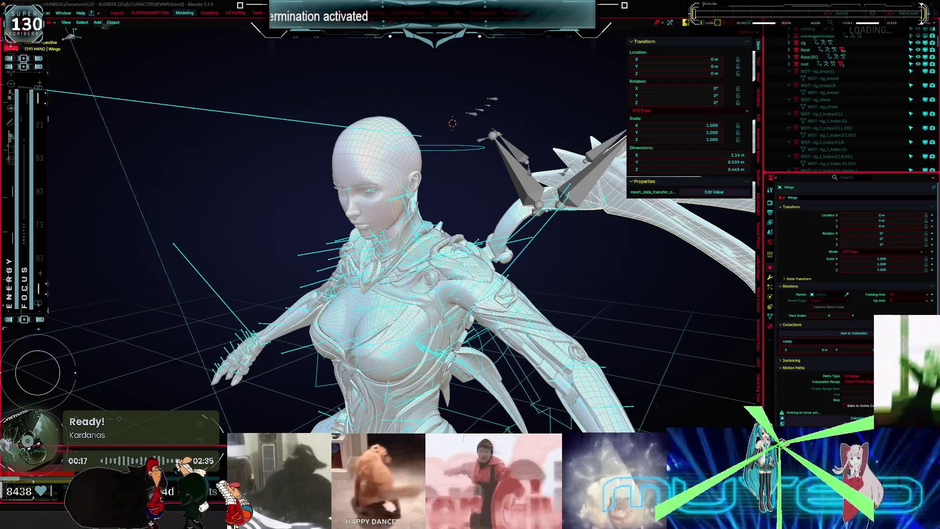
Make the Root armature the active object.
{"action": "mouse_move", "coordinate": [441, 235]}
{"action": "middle_mouse_down"}
{"action": "mouse_move", "coordinate": [322, 239]}
{"action": "mouse_move", "coordinate": [411, 254]}
{"action": "middle_mouse_up"}
{"action": "left_click", "coordinate": [414, 252]}
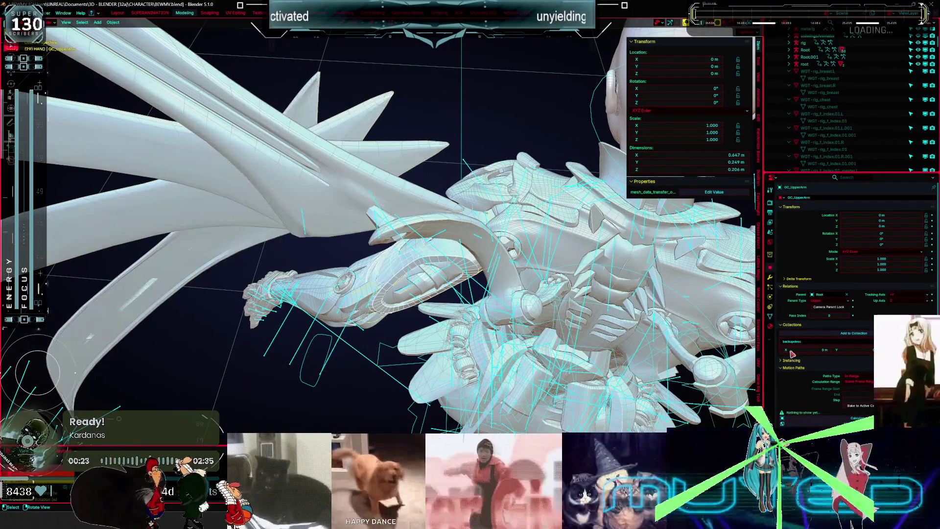
{"action": "left_click", "coordinate": [770, 296]}
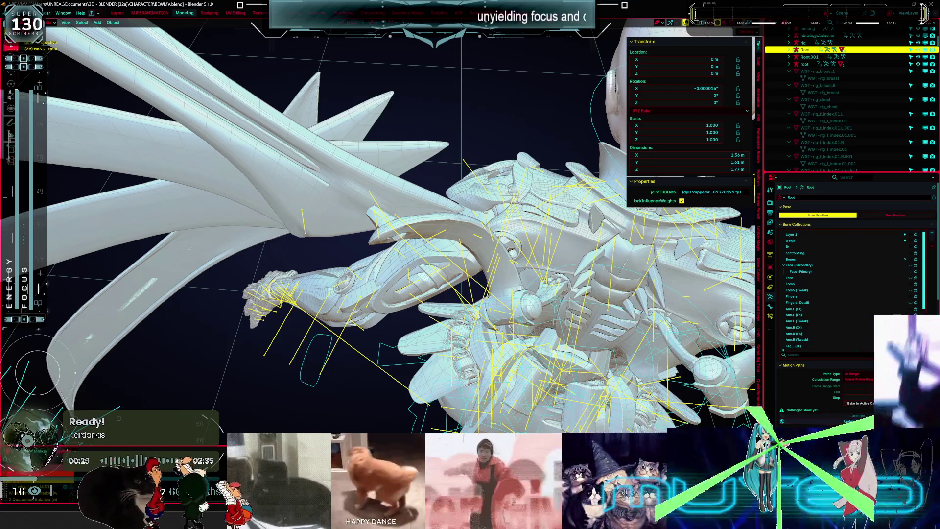
{"action": "mouse_move", "coordinate": [633, 413]}
{"action": "middle_mouse_down"}
{"action": "mouse_move", "coordinate": [479, 239]}
{"action": "mouse_move", "coordinate": [457, 280]}
{"action": "mouse_move", "coordinate": [480, 306]}
{"action": "middle_mouse_up"}
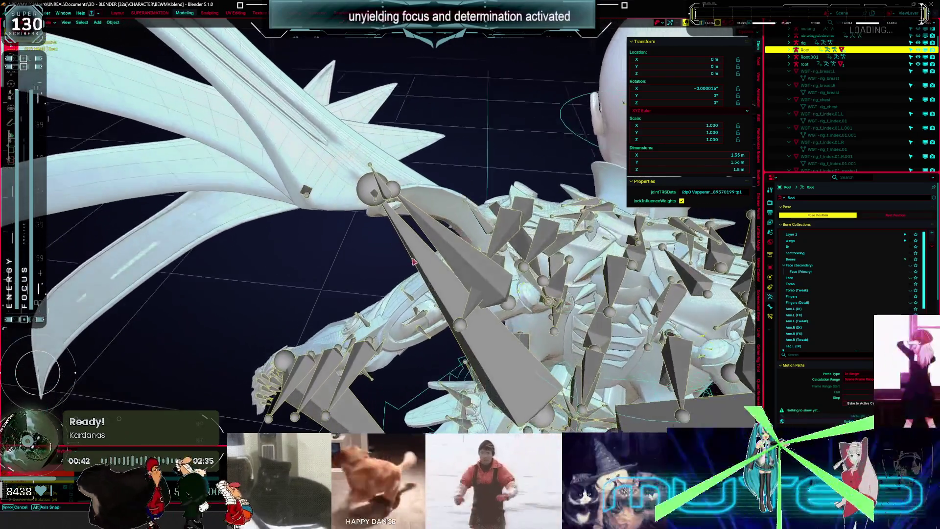
Switch the viewport to Wireframe shading and orbit around the rig to inspect the wing bones.
{"action": "key", "text": "z"}
{"action": "left_click", "coordinate": [253, 231]}
{"action": "mouse_move", "coordinate": [303, 234]}
{"action": "middle_mouse_down"}
{"action": "mouse_move", "coordinate": [425, 232]}
{"action": "mouse_move", "coordinate": [417, 263]}
{"action": "mouse_move", "coordinate": [453, 266]}
{"action": "middle_mouse_up"}
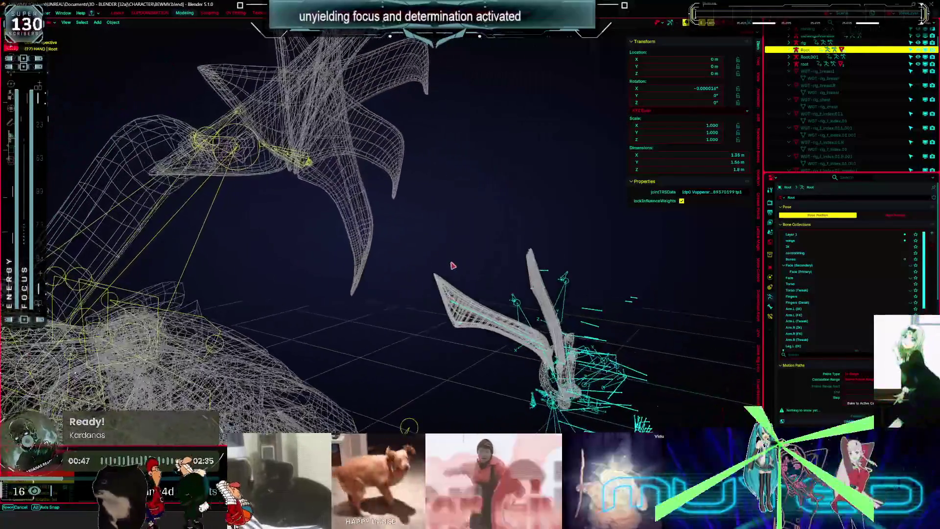
{"action": "mouse_move", "coordinate": [427, 299]}
{"action": "middle_mouse_down"}
{"action": "mouse_move", "coordinate": [269, 254]}
{"action": "mouse_move", "coordinate": [193, 261]}
{"action": "middle_mouse_up"}
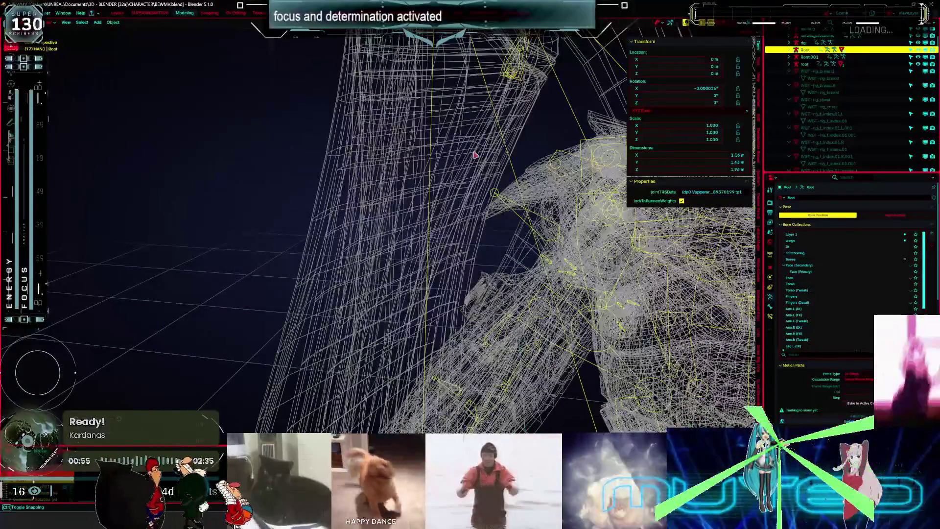
{"action": "middle_click_drag", "start_coordinate": [474, 155], "coordinate": [433, 270]}
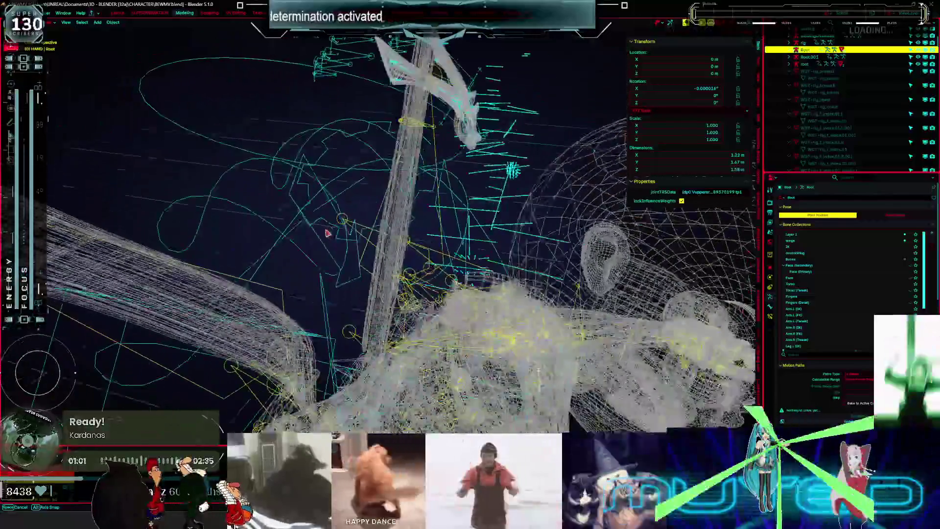
{"action": "middle_click_drag", "start_coordinate": [327, 234], "coordinate": [315, 252]}
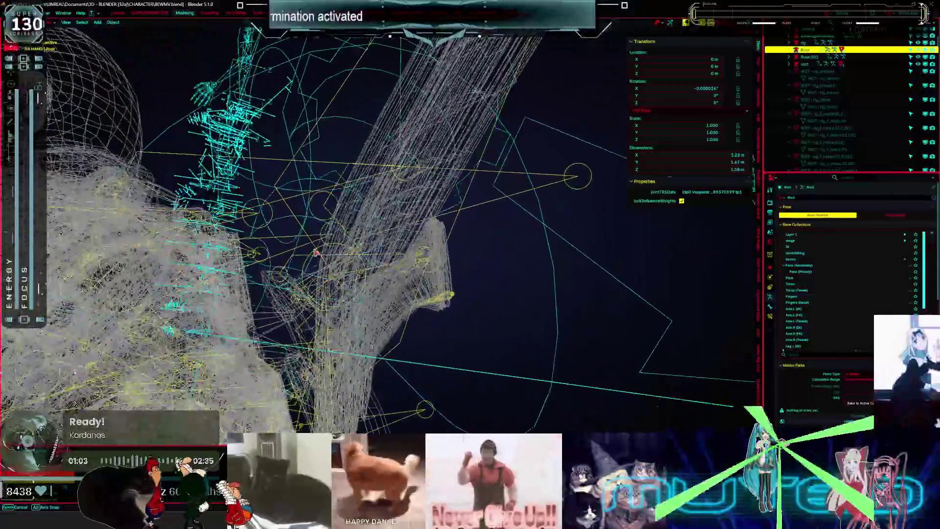
{"action": "mouse_move", "coordinate": [254, 249]}
{"action": "middle_mouse_down"}
{"action": "mouse_move", "coordinate": [167, 281]}
{"action": "mouse_move", "coordinate": [204, 279]}
{"action": "mouse_move", "coordinate": [220, 242]}
{"action": "middle_mouse_up"}
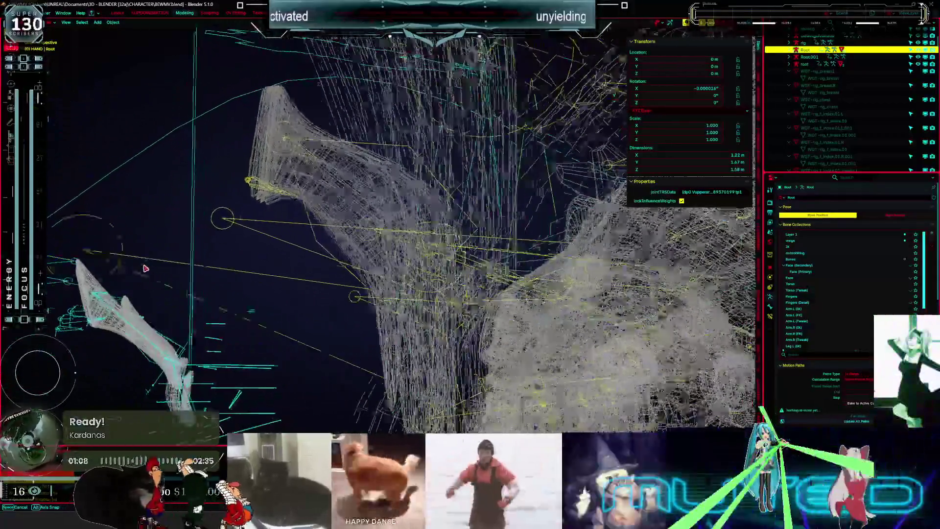
{"action": "middle_click_drag", "start_coordinate": [145, 269], "coordinate": [203, 275]}
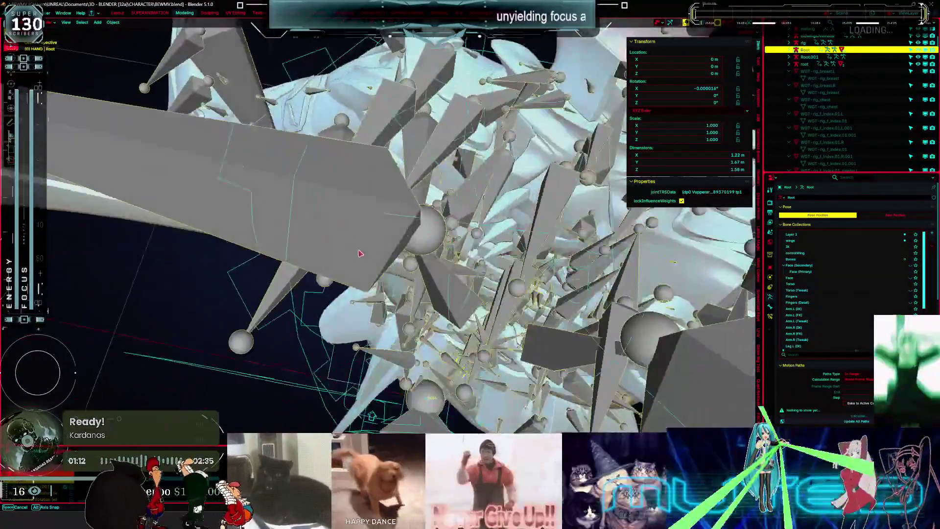
{"action": "middle_click_drag", "start_coordinate": [359, 254], "coordinate": [424, 248]}
{"action": "key", "text": "shift+z"}
{"action": "scroll", "coordinate": [424, 248], "scroll_direction": "down", "scroll_amount": 5}
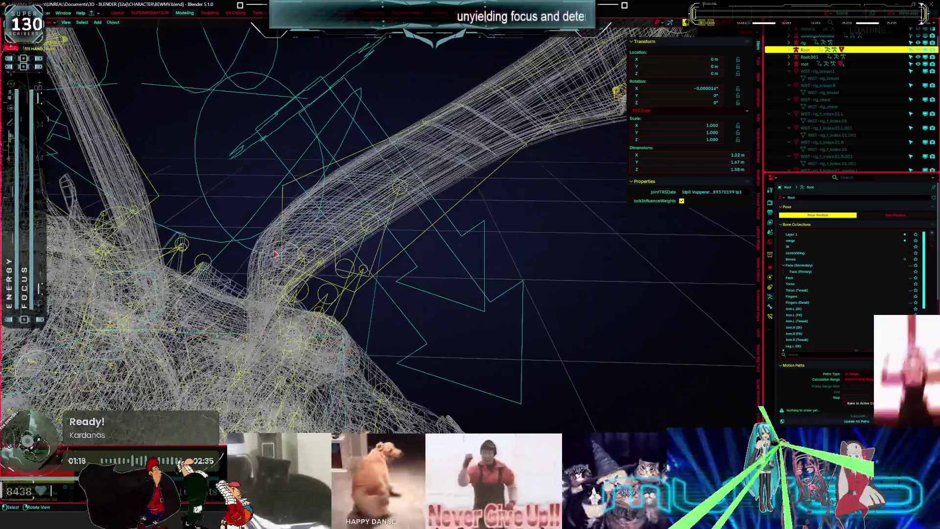
{"action": "mouse_move", "coordinate": [275, 253]}
{"action": "middle_mouse_down"}
{"action": "mouse_move", "coordinate": [357, 229]}
{"action": "mouse_move", "coordinate": [374, 251]}
{"action": "mouse_move", "coordinate": [483, 157]}
{"action": "mouse_move", "coordinate": [478, 227]}
{"action": "mouse_move", "coordinate": [444, 228]}
{"action": "mouse_move", "coordinate": [432, 185]}
{"action": "middle_mouse_up"}
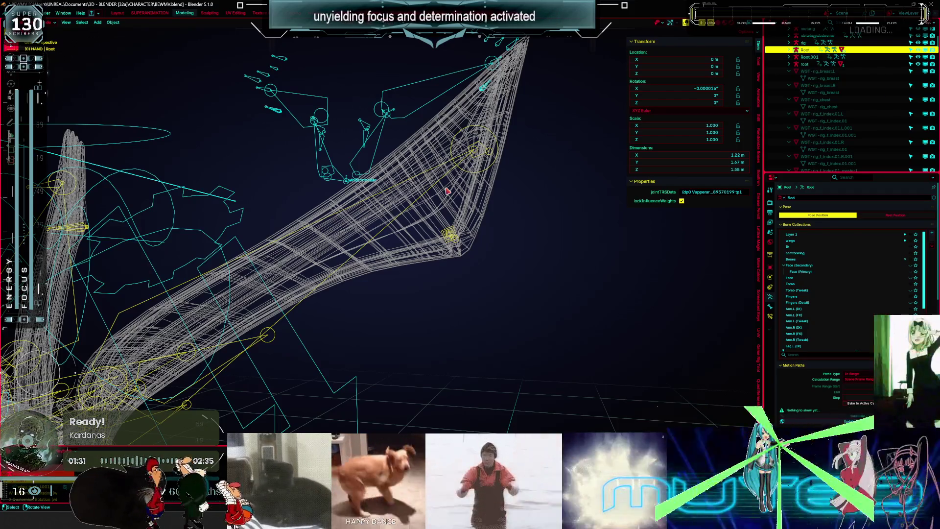
Stop the animation, step between frames to compare wing poses, then return to frame 0.
{"action": "middle_click_drag", "start_coordinate": [391, 135], "coordinate": [365, 142]}
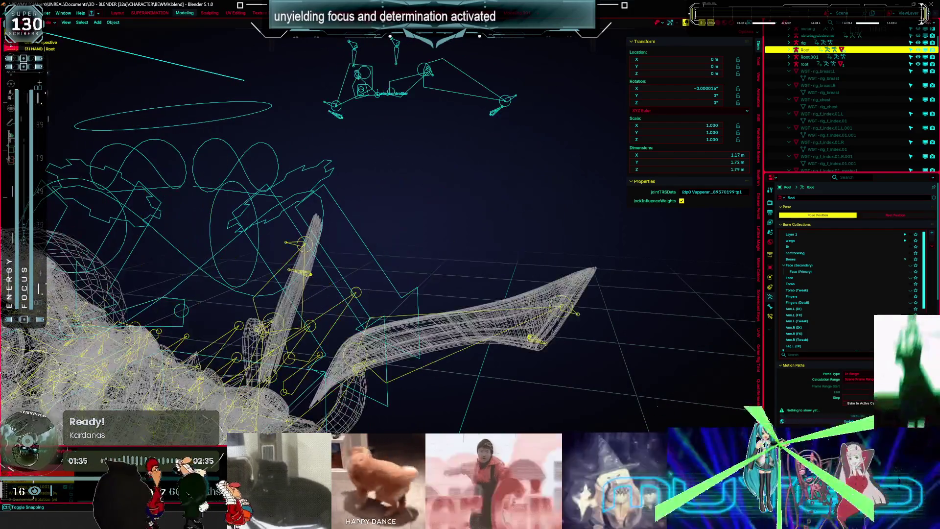
{"action": "middle_click_drag", "start_coordinate": [379, 172], "coordinate": [377, 196]}
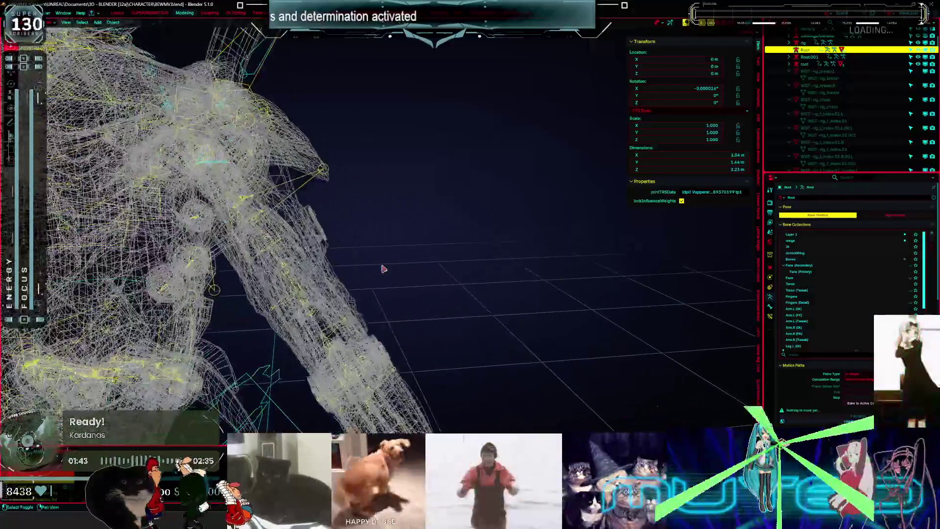
{"action": "key", "text": "space"}
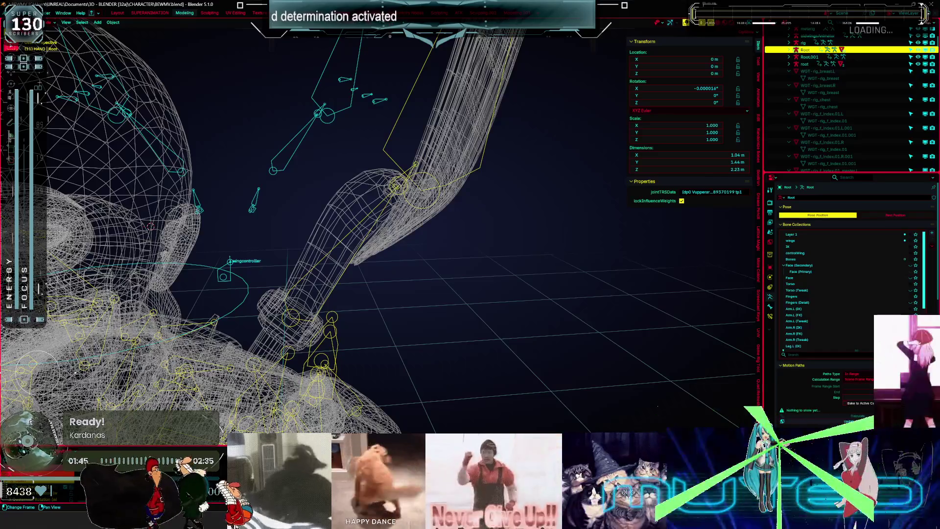
{"action": "key", "text": "Right"}
{"action": "key", "text": "Right"}
{"action": "key", "text": "Right"}
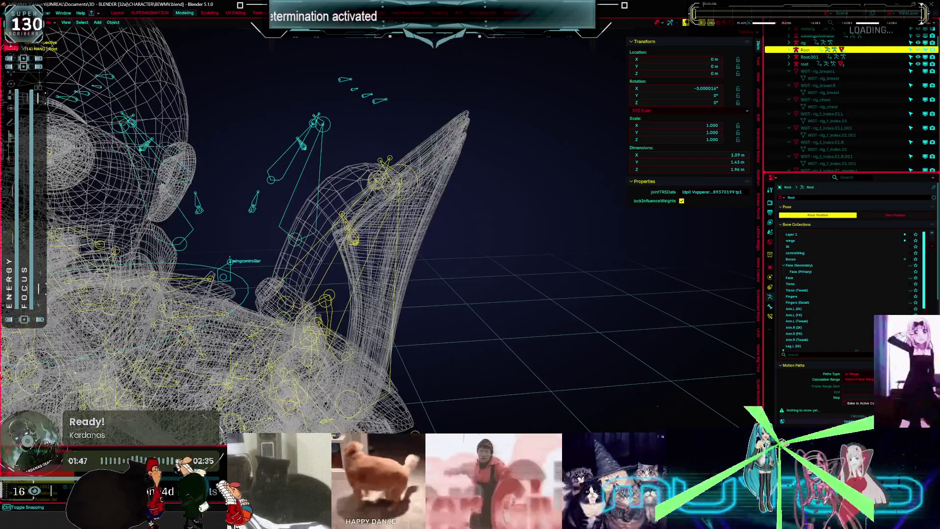
{"action": "key", "text": "Left"}
{"action": "key", "text": "Left"}
{"action": "key", "text": "Left"}
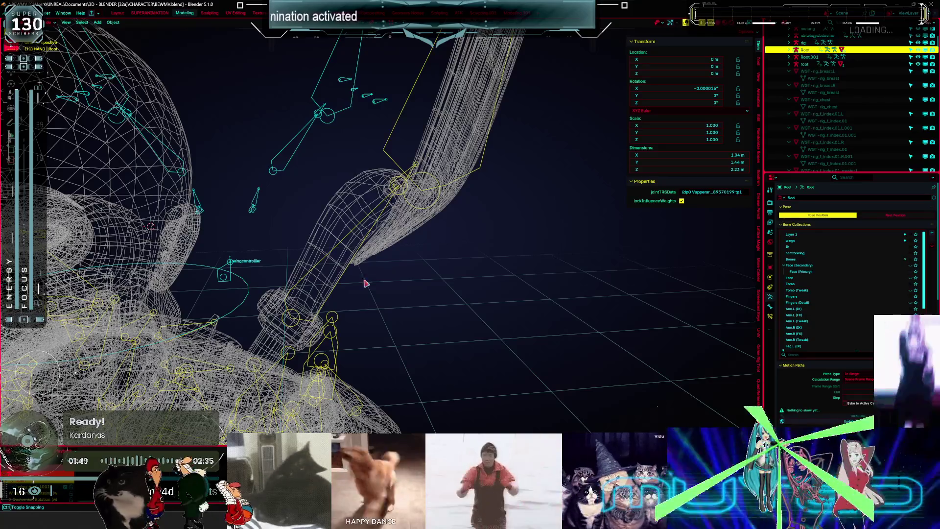
{"action": "mouse_move", "coordinate": [386, 256]}
{"action": "middle_mouse_down"}
{"action": "mouse_move", "coordinate": [432, 277]}
{"action": "mouse_move", "coordinate": [375, 239]}
{"action": "mouse_move", "coordinate": [223, 251]}
{"action": "middle_mouse_up"}
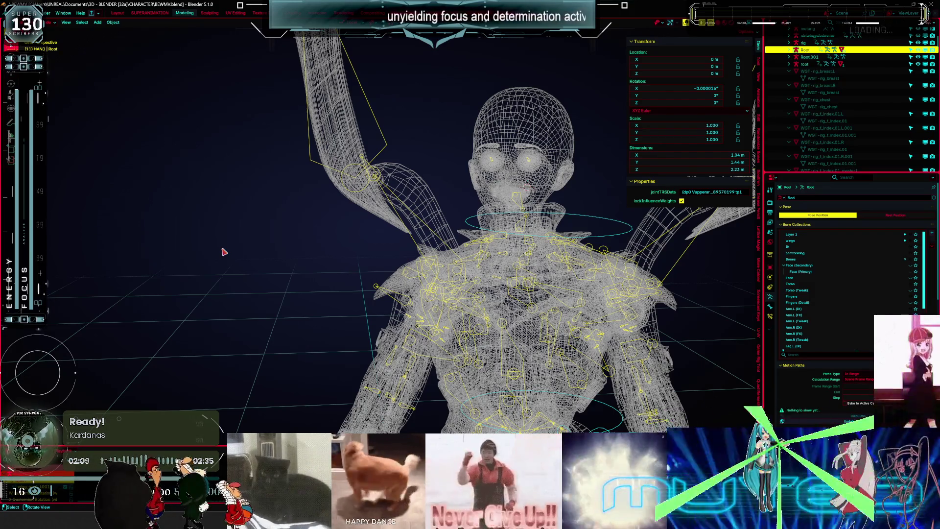
{"action": "key", "text": "shift+Left"}
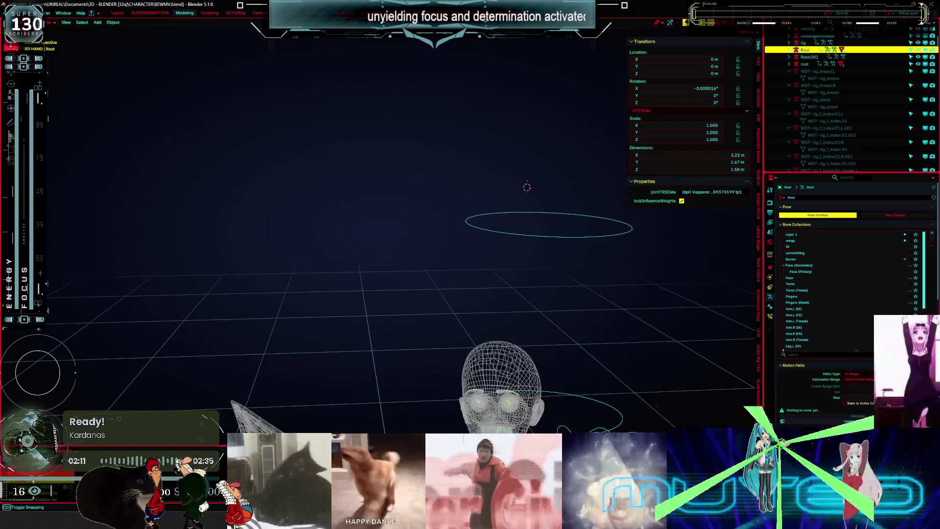
Isolate the rig in local view from the front and put the armature into Edit Mode.
{"action": "mouse_move", "coordinate": [428, 273]}
{"action": "middle_mouse_down"}
{"action": "mouse_move", "coordinate": [419, 194]}
{"action": "mouse_move", "coordinate": [429, 197]}
{"action": "middle_mouse_up"}
{"action": "key", "text": "KP_1"}
{"action": "key", "text": "KP_Divide"}
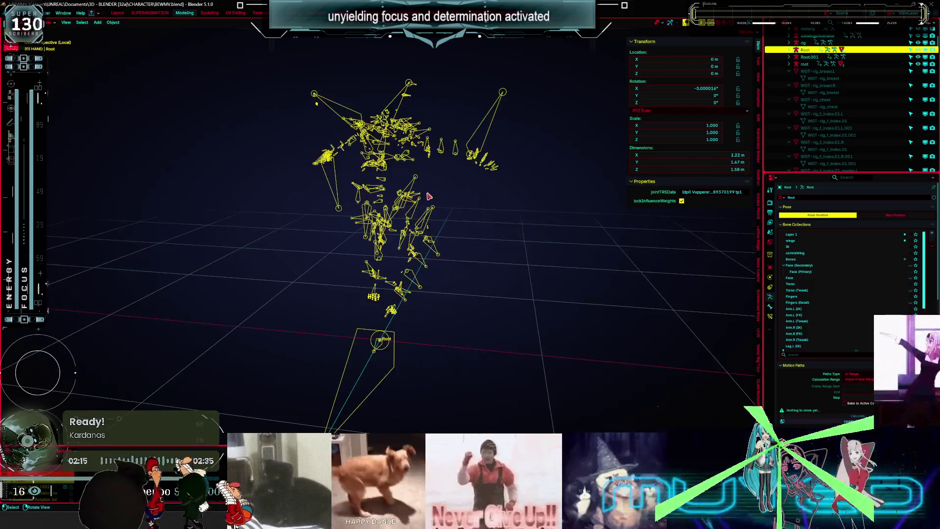
{"action": "key", "text": "Tab"}
{"action": "middle_click_drag", "start_coordinate": [435, 154], "coordinate": [405, 243]}
Select the clavicle_out_l, wing_track_l and wing_ext2_l bones, then leave local view.
{"action": "left_click", "coordinate": [377, 221]}
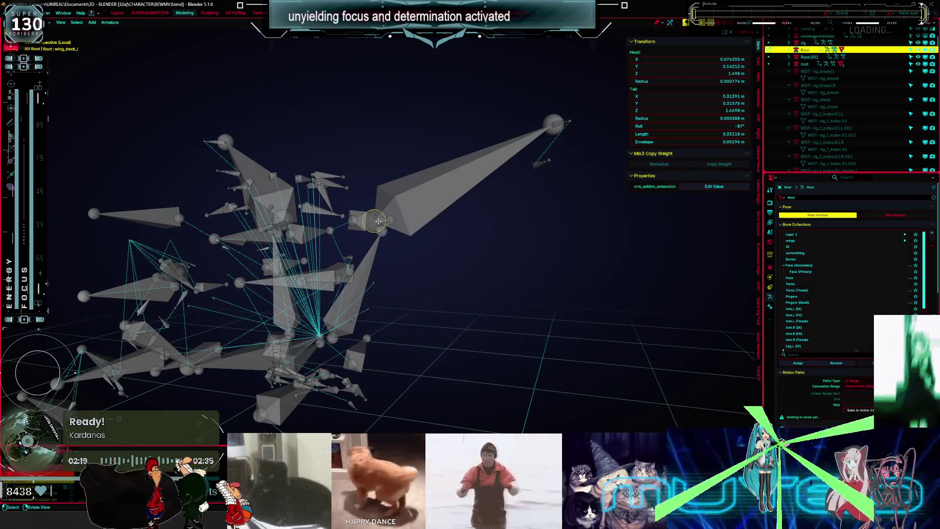
{"action": "left_click", "coordinate": [354, 219]}
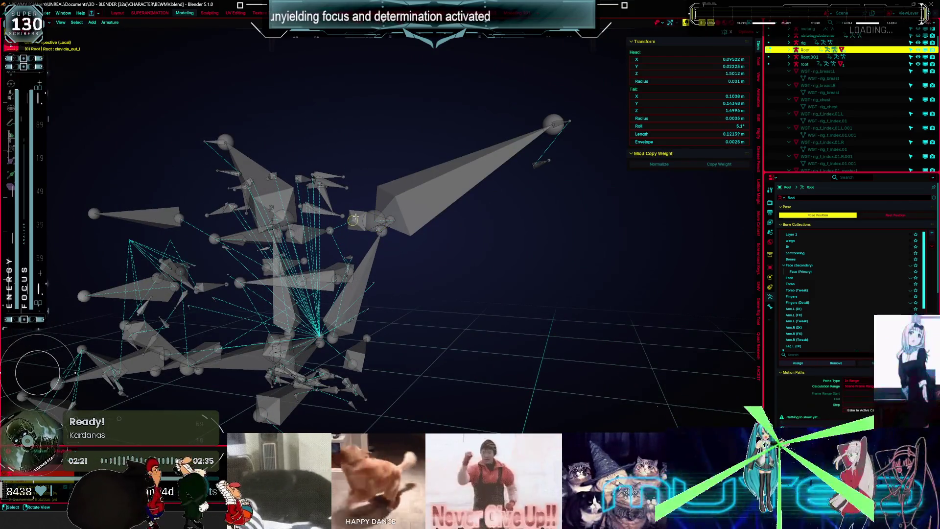
{"action": "key", "text": "KP_Decimal"}
{"action": "scroll", "coordinate": [419, 242], "scroll_direction": "down", "scroll_amount": 5}
{"action": "mouse_move", "coordinate": [485, 275]}
{"action": "middle_mouse_down"}
{"action": "mouse_move", "coordinate": [548, 307]}
{"action": "mouse_move", "coordinate": [421, 273]}
{"action": "mouse_move", "coordinate": [445, 247]}
{"action": "mouse_move", "coordinate": [492, 235]}
{"action": "mouse_move", "coordinate": [352, 163]}
{"action": "mouse_move", "coordinate": [489, 177]}
{"action": "middle_mouse_up"}
{"action": "left_click", "coordinate": [482, 237]}
{"action": "left_click", "coordinate": [486, 242]}
{"action": "key", "text": "KP_Divide"}
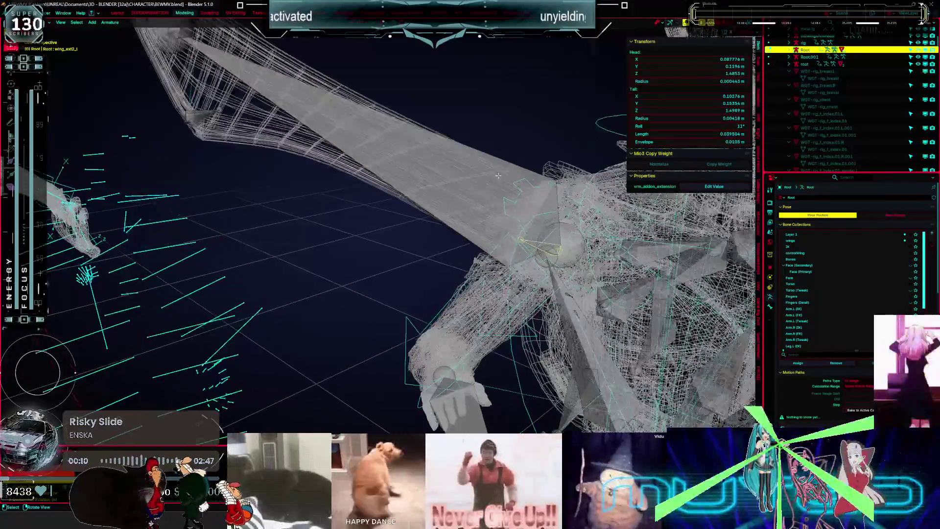
Switch to Solid shading and set the armature bones to display as Stick.
{"action": "scroll", "coordinate": [498, 176], "scroll_direction": "up", "scroll_amount": 5}
{"action": "key", "text": "shift+z"}
{"action": "middle_click_drag", "start_coordinate": [570, 214], "coordinate": [529, 201]}
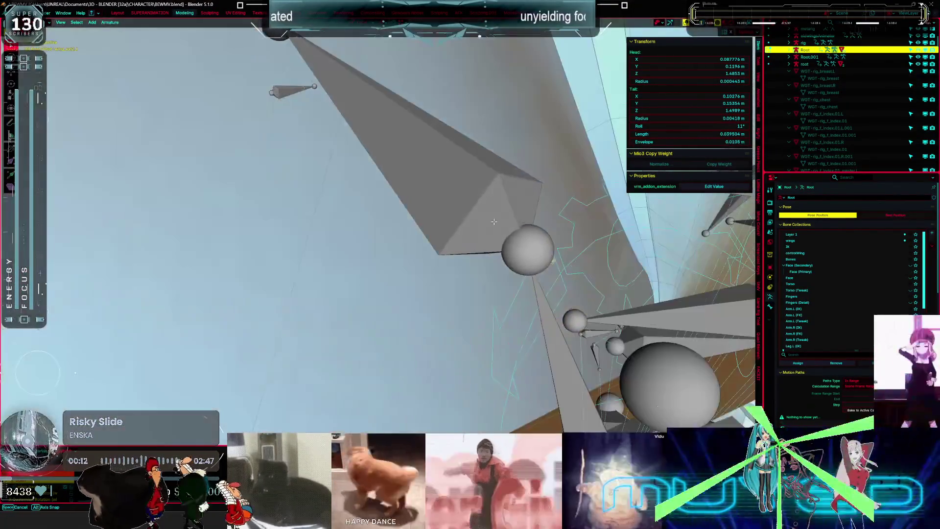
{"action": "scroll", "coordinate": [528, 201], "scroll_direction": "down", "scroll_amount": 3}
{"action": "scroll", "coordinate": [841, 341], "scroll_direction": "down", "scroll_amount": 3}
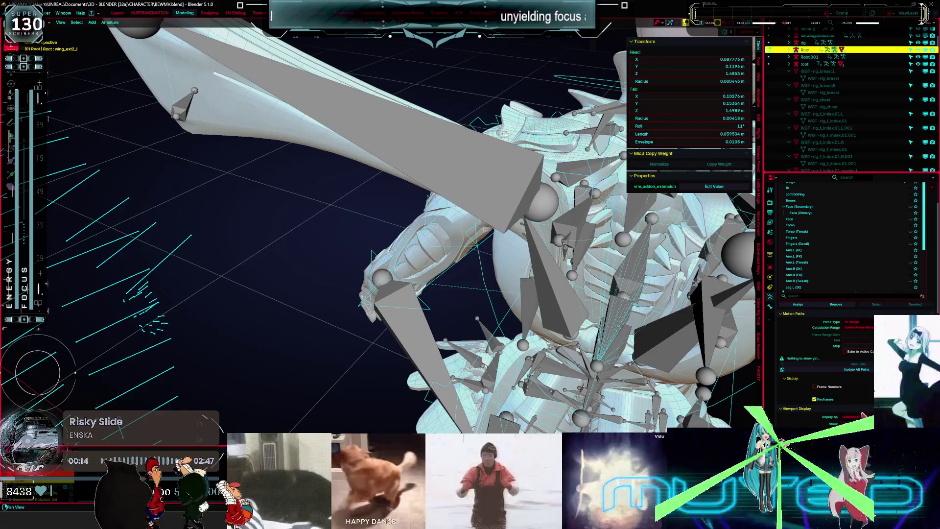
{"action": "left_click", "coordinate": [857, 417]}
Select the wing_track_l bone and start a move, then cancel it, leaving the bone in place.
{"action": "middle_click_drag", "start_coordinate": [490, 245], "coordinate": [548, 255]}
{"action": "mouse_move", "coordinate": [451, 207]}
{"action": "middle_mouse_down"}
{"action": "mouse_move", "coordinate": [377, 217]}
{"action": "mouse_move", "coordinate": [402, 232]}
{"action": "mouse_move", "coordinate": [393, 209]}
{"action": "mouse_move", "coordinate": [372, 216]}
{"action": "mouse_move", "coordinate": [362, 221]}
{"action": "mouse_move", "coordinate": [395, 237]}
{"action": "mouse_move", "coordinate": [355, 249]}
{"action": "mouse_move", "coordinate": [325, 190]}
{"action": "middle_mouse_up"}
{"action": "left_click", "coordinate": [353, 215]}
{"action": "key", "text": "g"}
{"action": "key", "text": "Escape"}
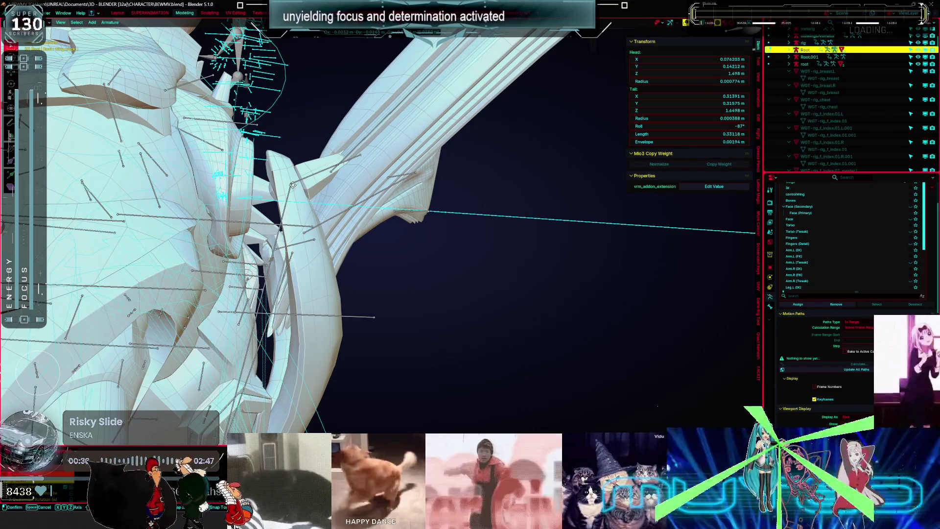
In local view, drag the wing bone's head onto the neighbouring joint.
{"action": "key", "text": "KP_Divide"}
{"action": "scroll", "coordinate": [517, 246], "scroll_direction": "up", "scroll_amount": 8}
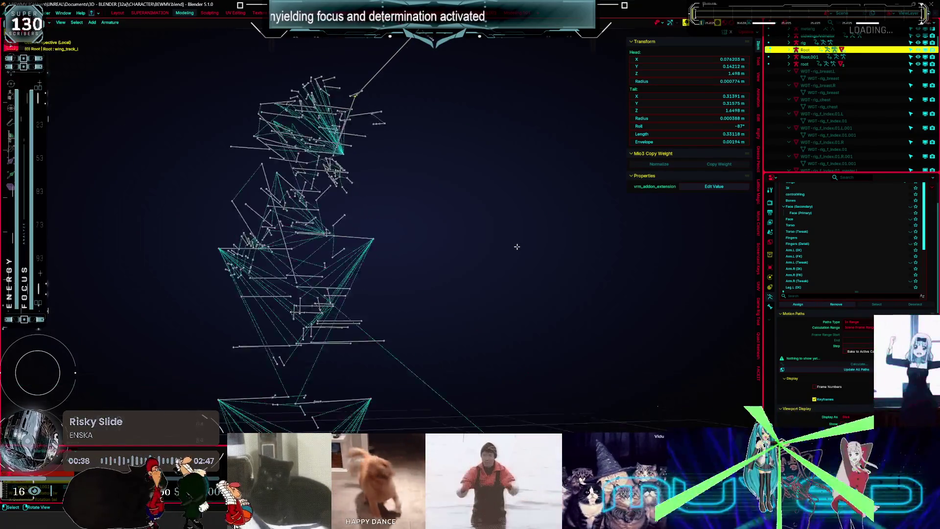
{"action": "scroll", "coordinate": [382, 214], "scroll_direction": "down", "scroll_amount": 10}
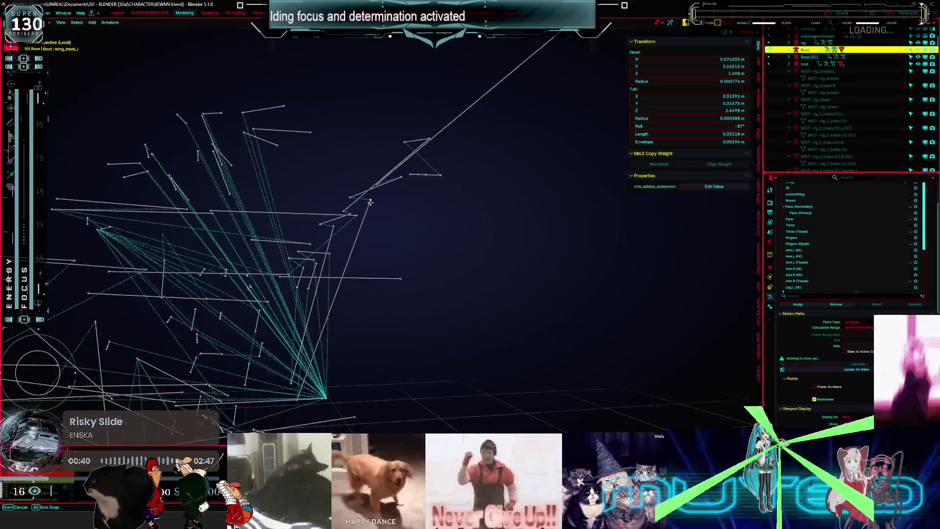
{"action": "left_click_drag", "start_coordinate": [386, 183], "coordinate": [344, 180]}
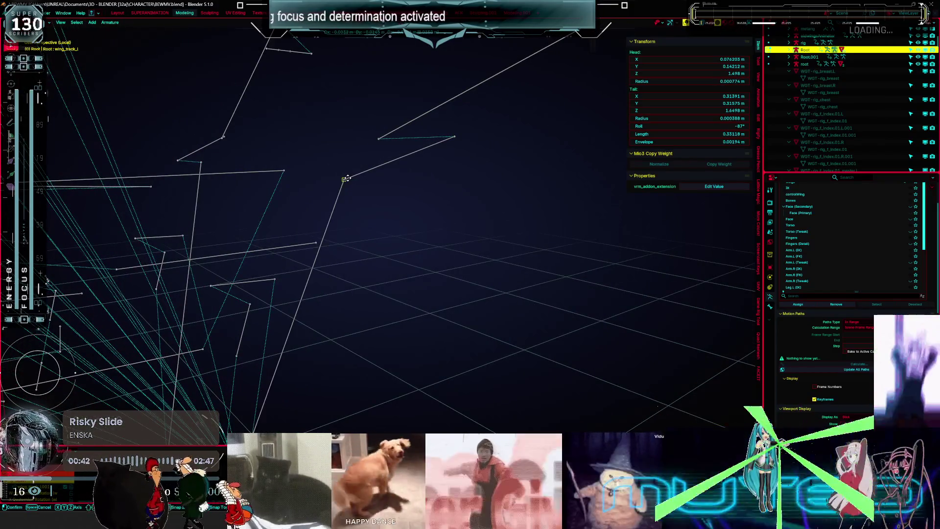
{"action": "left_click", "coordinate": [201, 162]}
{"action": "scroll", "coordinate": [434, 168], "scroll_direction": "up", "scroll_amount": 7}
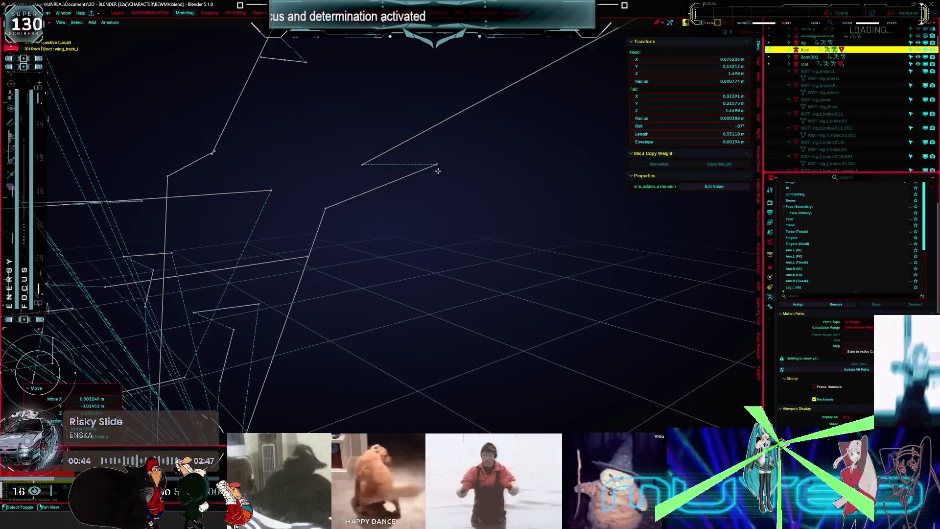
{"action": "mouse_move", "coordinate": [377, 166]}
{"action": "middle_mouse_down"}
{"action": "mouse_move", "coordinate": [378, 157]}
{"action": "mouse_move", "coordinate": [241, 103]}
{"action": "mouse_move", "coordinate": [234, 86]}
{"action": "mouse_move", "coordinate": [226, 104]}
{"action": "middle_mouse_up"}
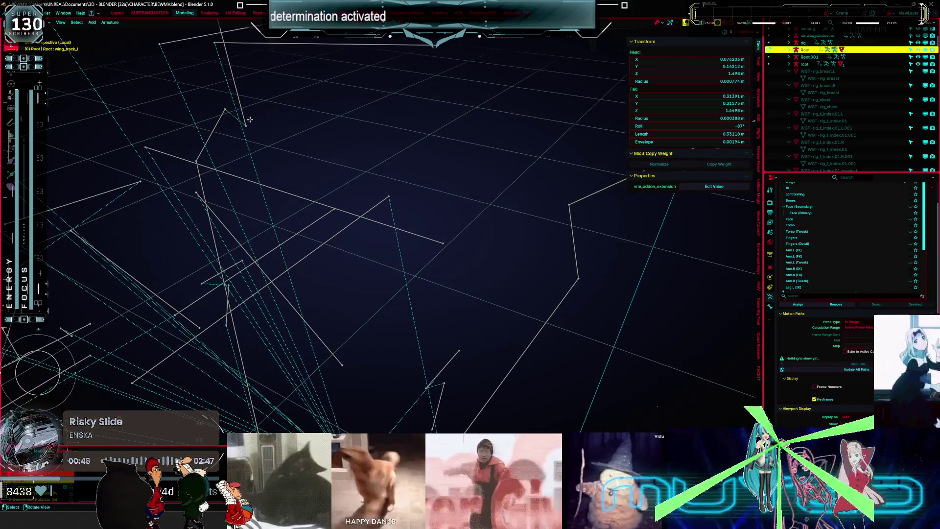
{"action": "scroll", "coordinate": [359, 160], "scroll_direction": "down", "scroll_amount": 6}
{"action": "middle_click_drag", "start_coordinate": [359, 161], "coordinate": [377, 162]}
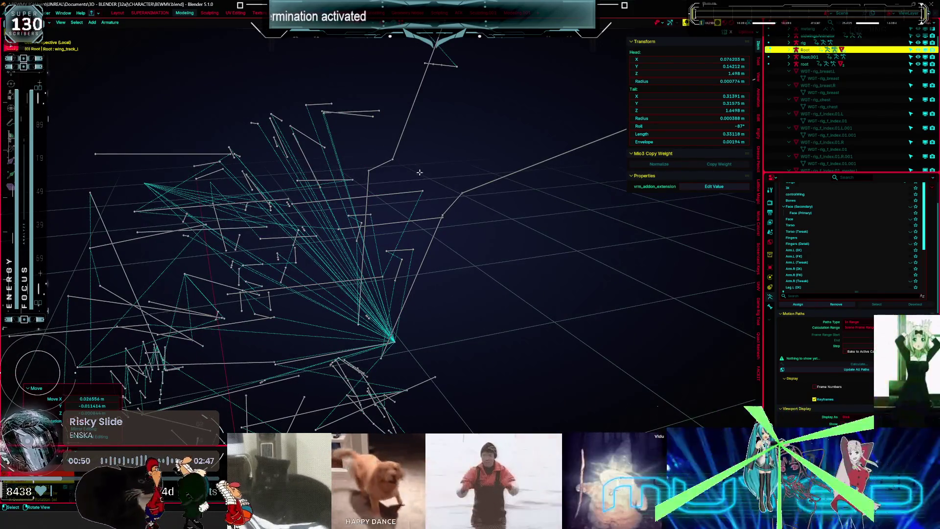
Return the rig to Object Mode and switch to Material Preview shading.
{"action": "key", "text": "ctrl+Tab"}
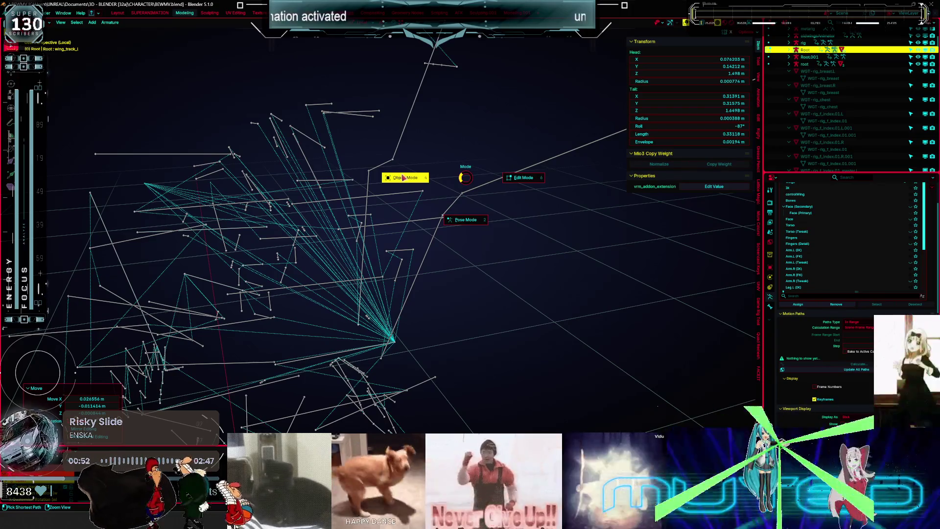
{"action": "left_click", "coordinate": [401, 177]}
{"action": "mouse_move", "coordinate": [418, 189]}
{"action": "middle_mouse_down"}
{"action": "mouse_move", "coordinate": [384, 227]}
{"action": "mouse_move", "coordinate": [447, 227]}
{"action": "middle_mouse_up"}
{"action": "key", "text": "z"}
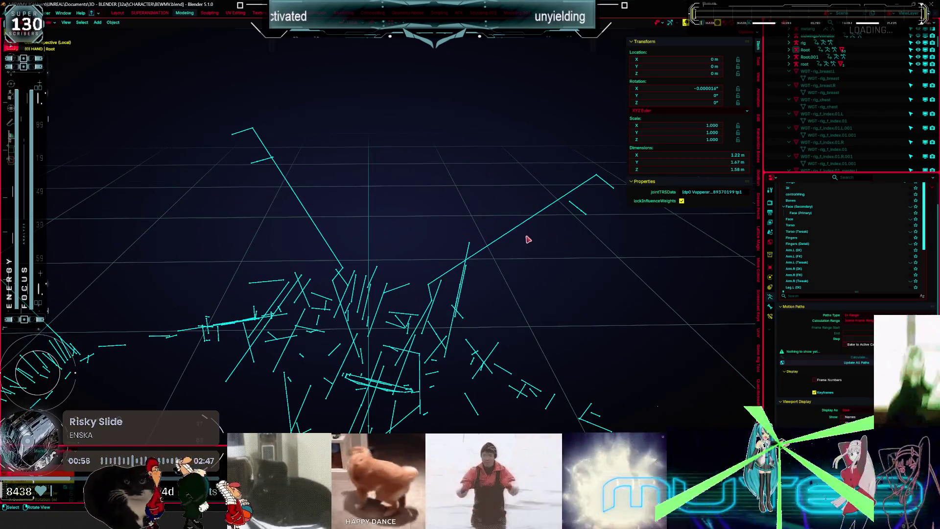
{"action": "left_click", "coordinate": [477, 328]}
Orbit and zoom around the fully shaded character to view the blade wings from behind and the side.
{"action": "mouse_move", "coordinate": [471, 284]}
{"action": "middle_mouse_down"}
{"action": "mouse_move", "coordinate": [352, 248]}
{"action": "mouse_move", "coordinate": [386, 260]}
{"action": "middle_mouse_up"}
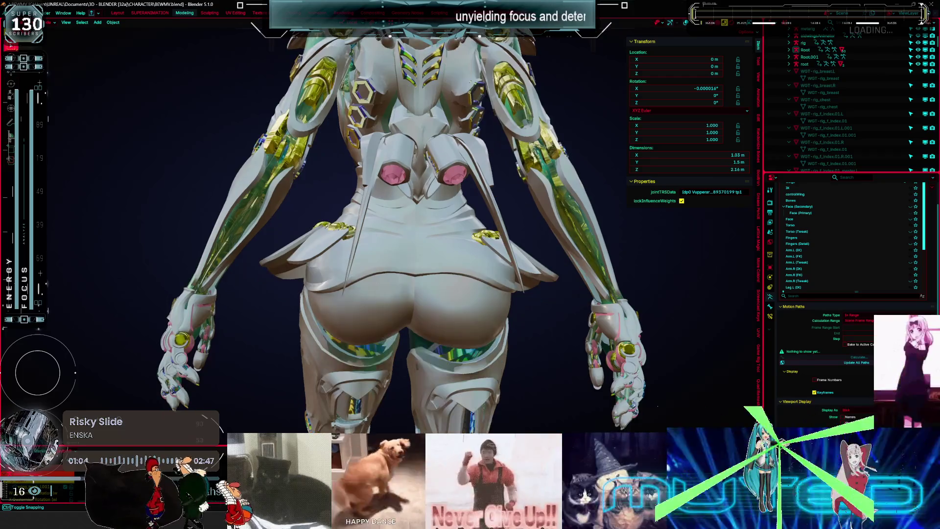
{"action": "mouse_move", "coordinate": [426, 274]}
{"action": "middle_mouse_down"}
{"action": "mouse_move", "coordinate": [430, 250]}
{"action": "mouse_move", "coordinate": [421, 259]}
{"action": "middle_mouse_up"}
{"action": "scroll", "coordinate": [420, 262], "scroll_direction": "down", "scroll_amount": 5}
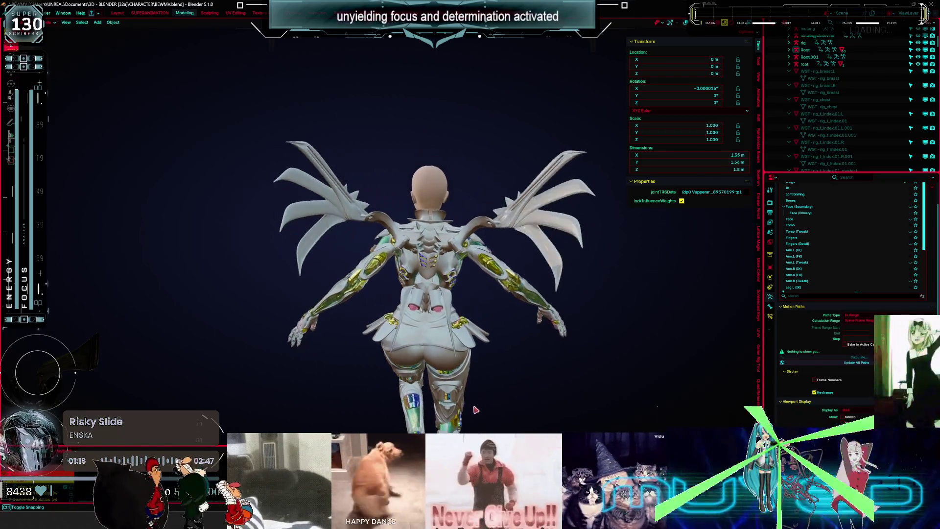
{"action": "mouse_move", "coordinate": [381, 247]}
{"action": "middle_mouse_down"}
{"action": "mouse_move", "coordinate": [500, 230]}
{"action": "mouse_move", "coordinate": [548, 287]}
{"action": "mouse_move", "coordinate": [349, 245]}
{"action": "middle_mouse_up"}
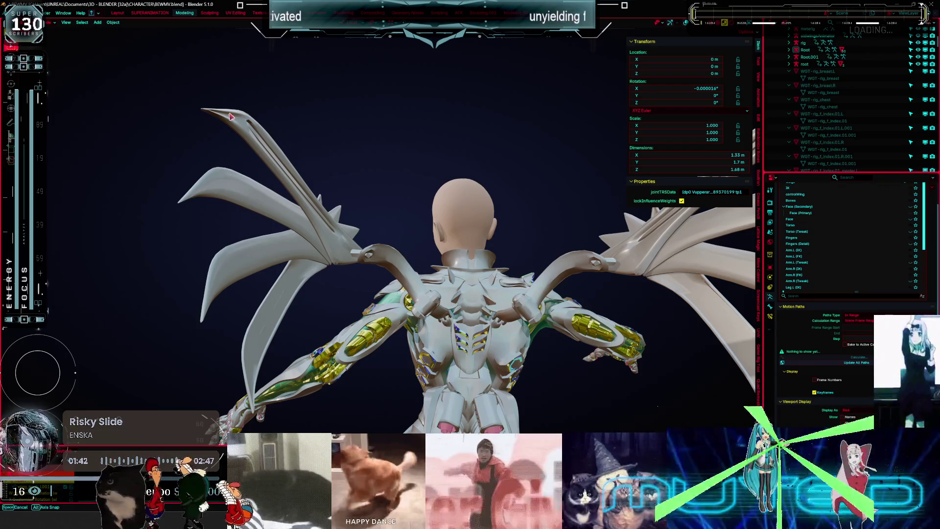
{"action": "middle_click_drag", "start_coordinate": [231, 116], "coordinate": [260, 116]}
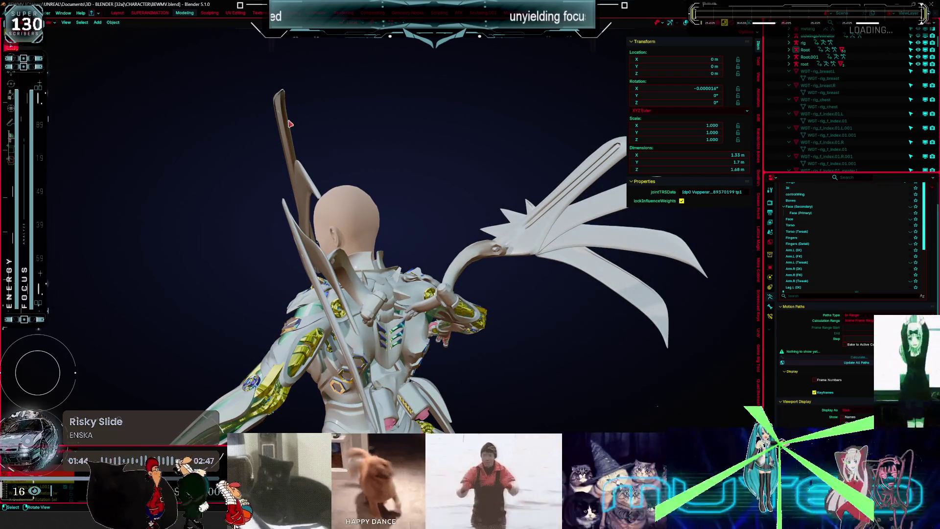